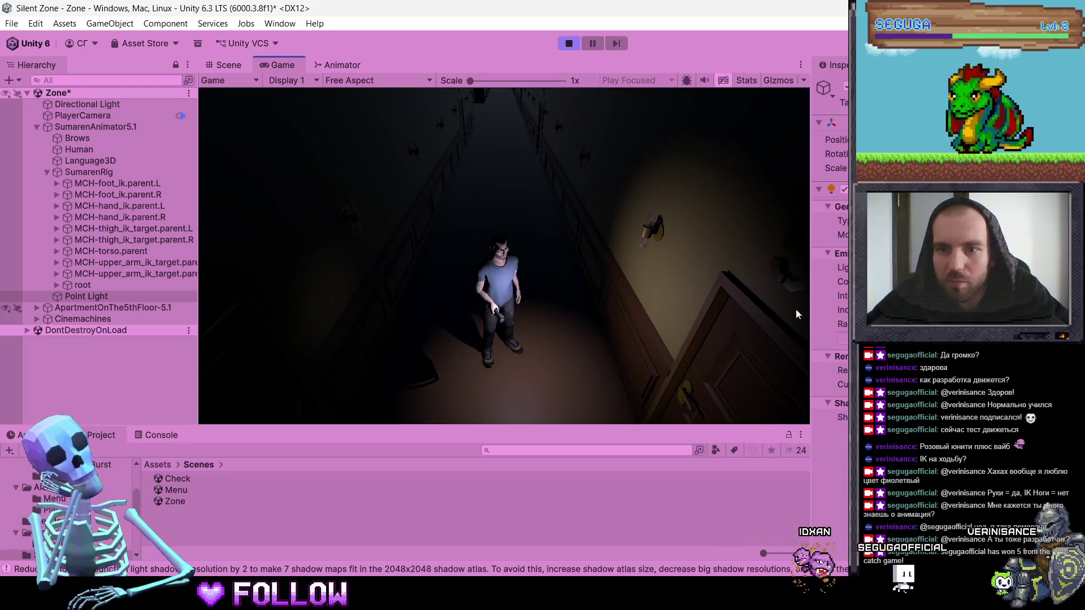
# Step: Lower the Point Light's Intensity in the Inspector and click back into the running Game view
pyautogui.moveTo(841, 298); pyautogui.dragTo(838, 298)
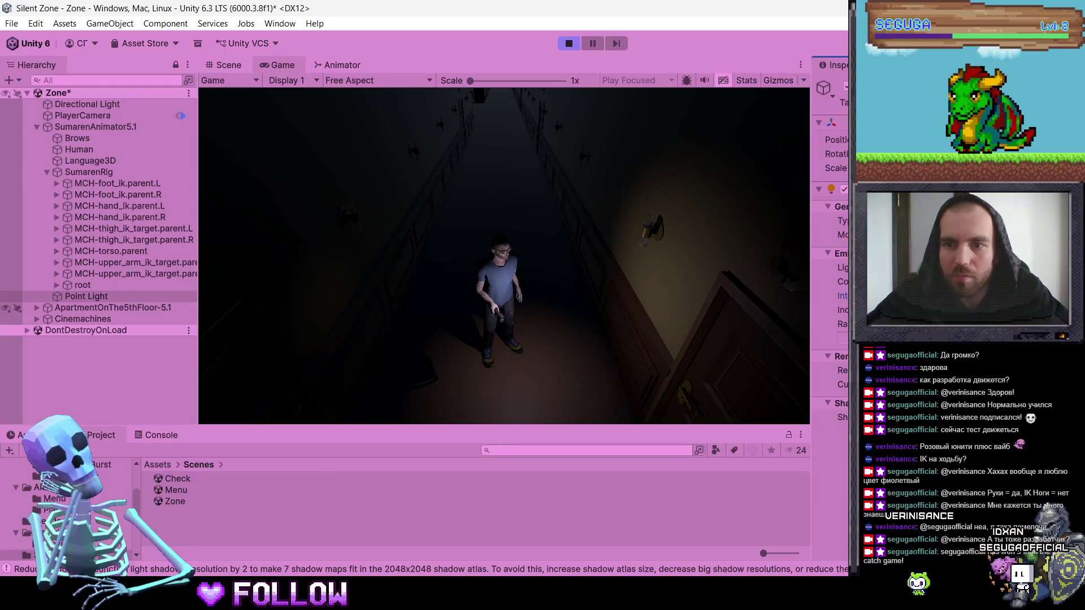
pyautogui.click(560, 284)
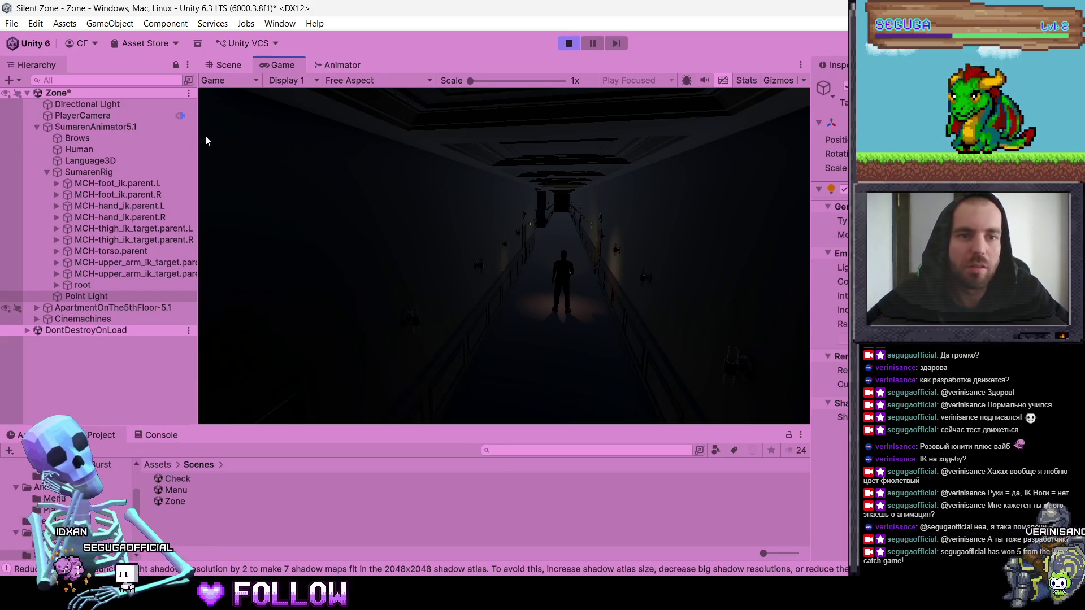
# Step: Expand Cinemachines > Cameras and select the Center505/506 camera
pyautogui.click(136, 116)
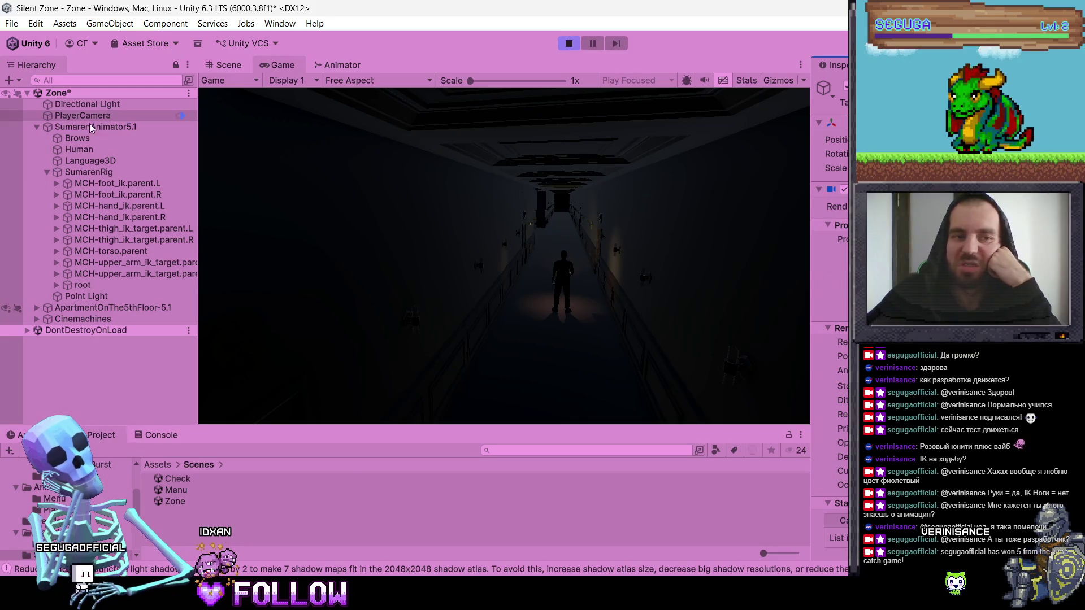
pyautogui.click(35, 318)
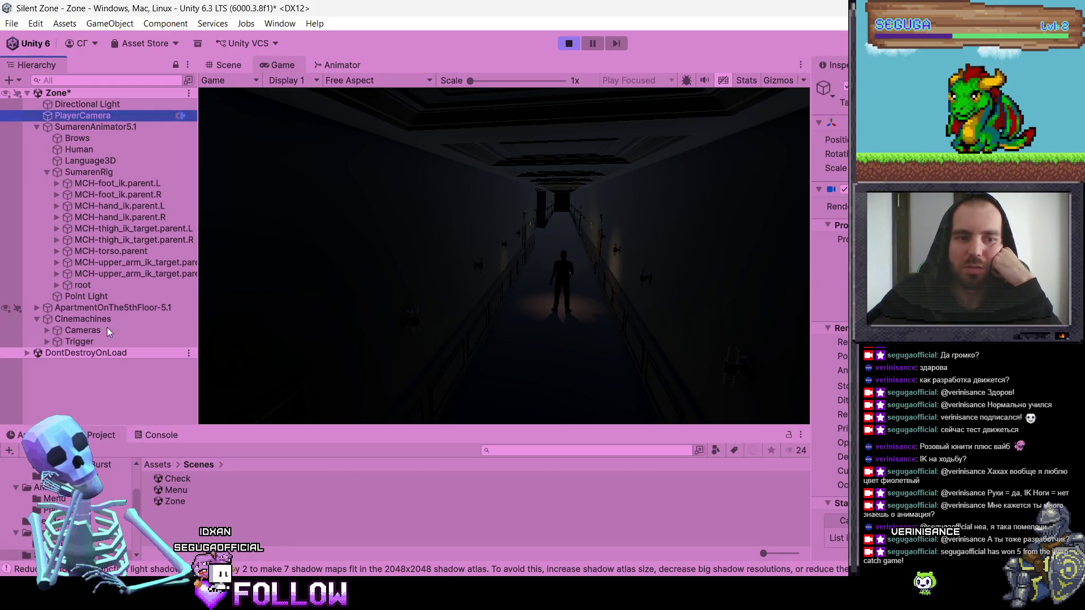
pyautogui.click(49, 332)
pyautogui.scroll(-3, 95, 341)
pyautogui.click(107, 396)
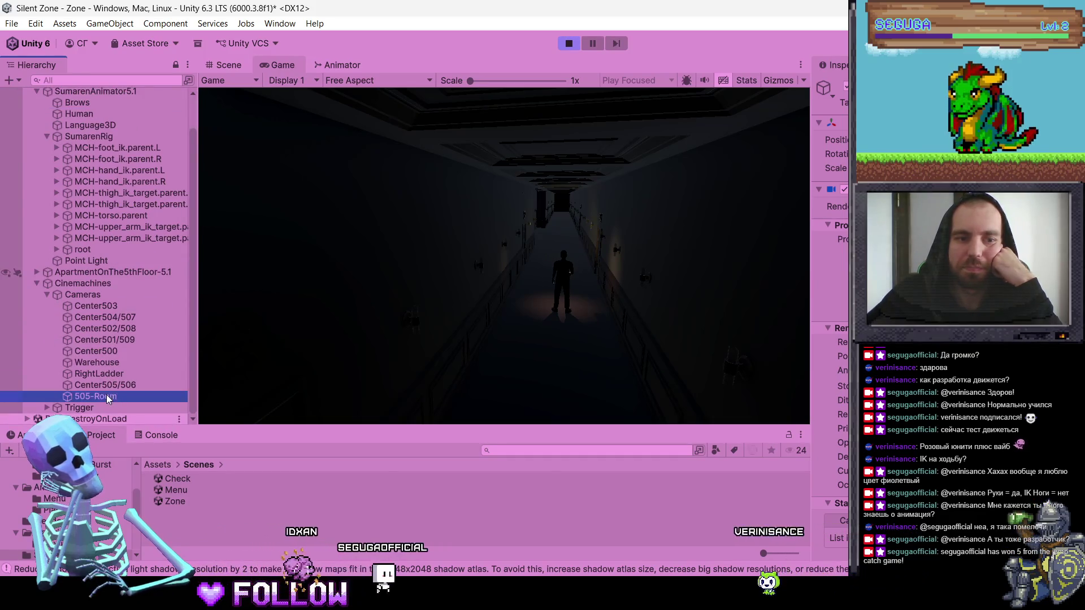
pyautogui.click(111, 373)
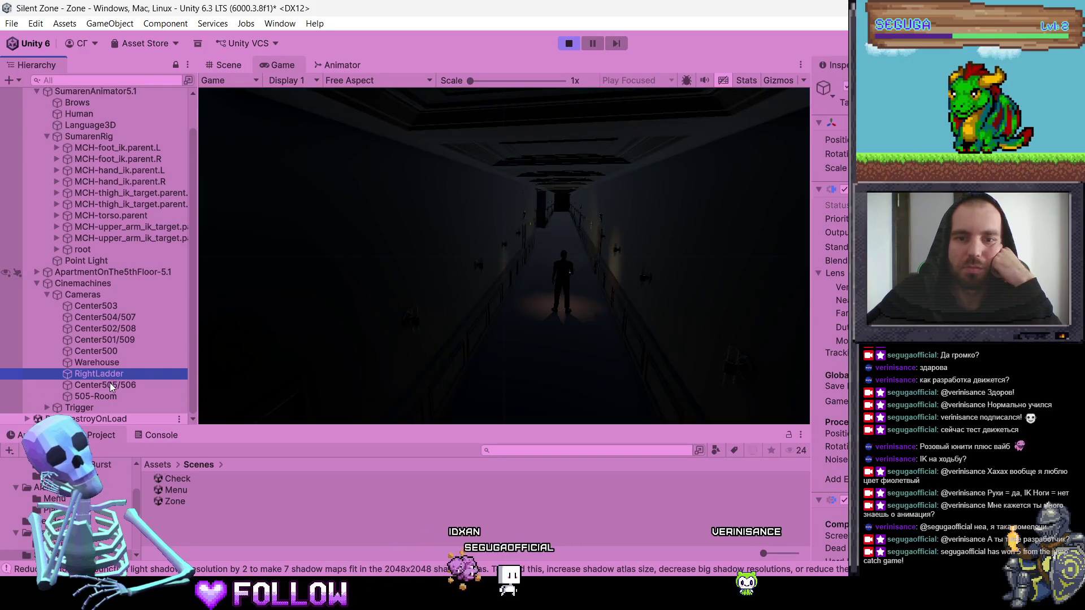
pyautogui.click(110, 383)
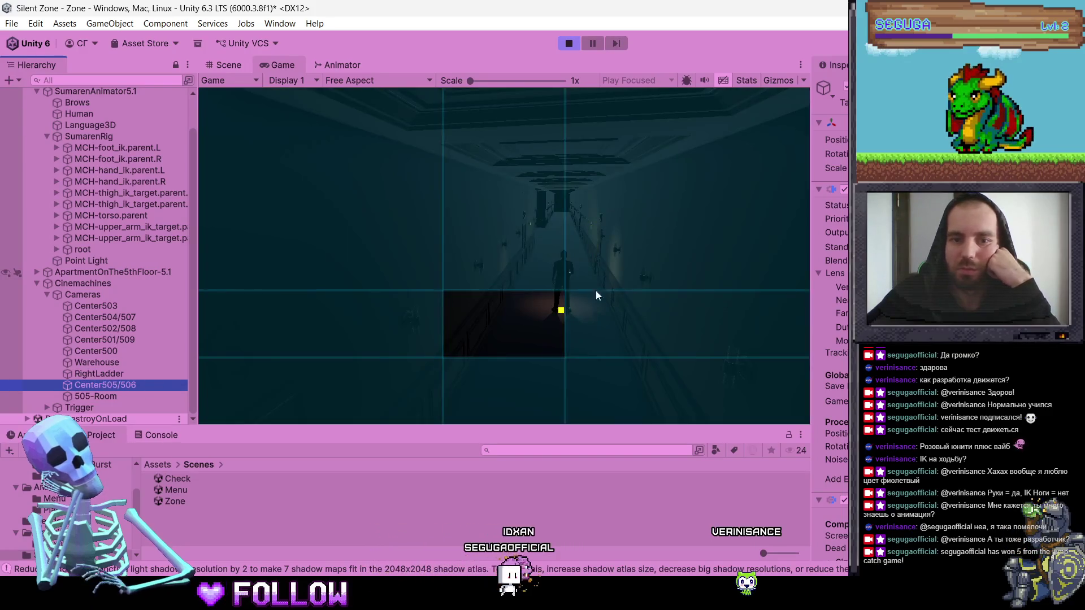
# Step: Shift Center505/506's dead zone to reframe the character, add a Lens Dutch tilt, then deselect
pyautogui.moveTo(563, 296); pyautogui.dragTo(494, 297)
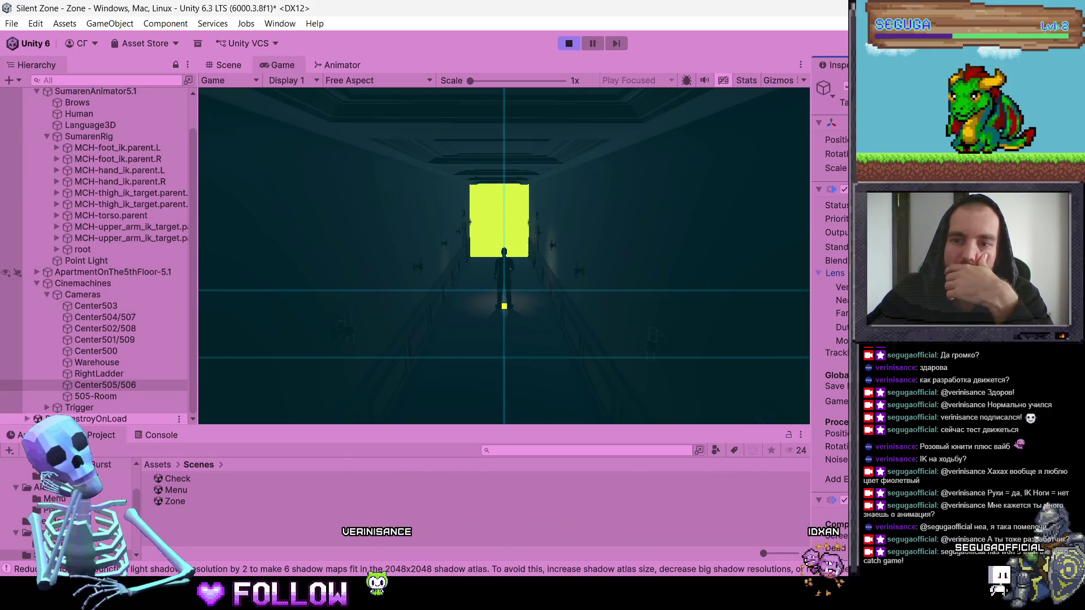
pyautogui.moveTo(842, 328); pyautogui.dragTo(725, 324)
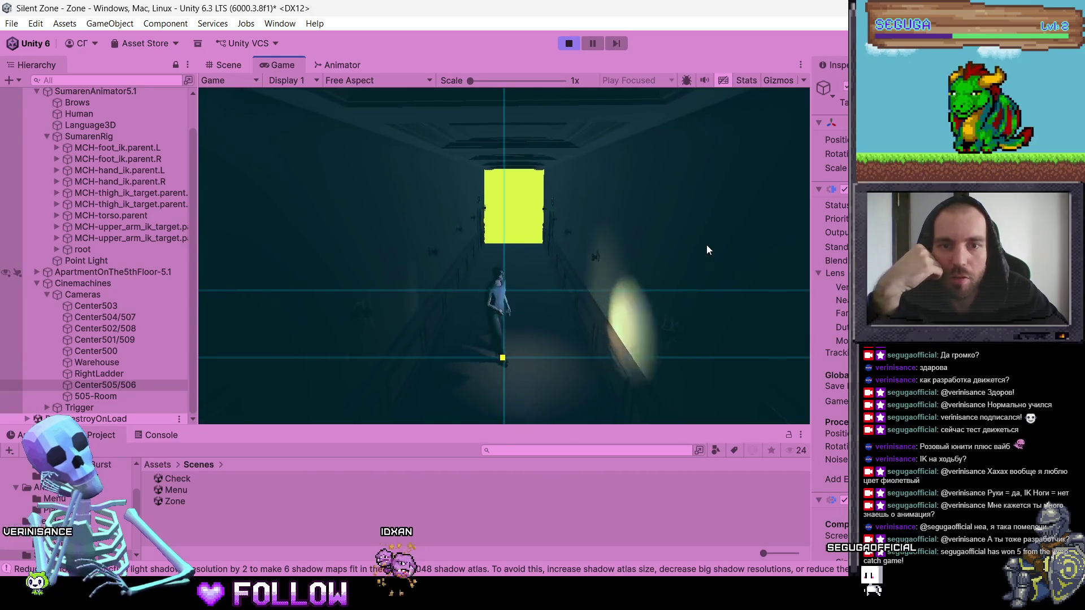
pyautogui.click(638, 512)
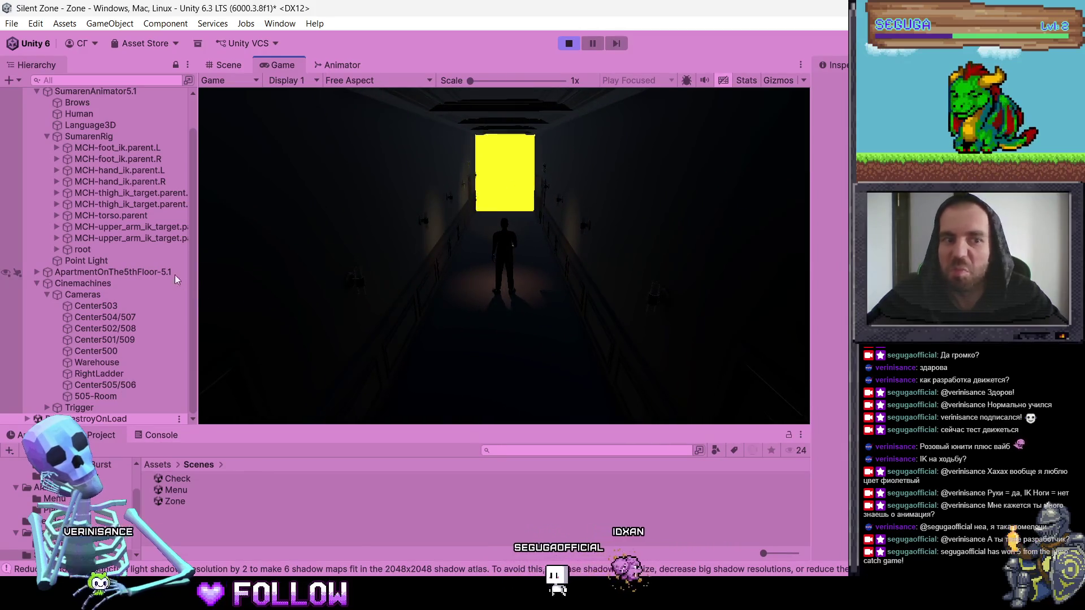
# Step: Stop play mode and inspect the Center501/509 and Center505/506 cameras
pyautogui.click(576, 43)
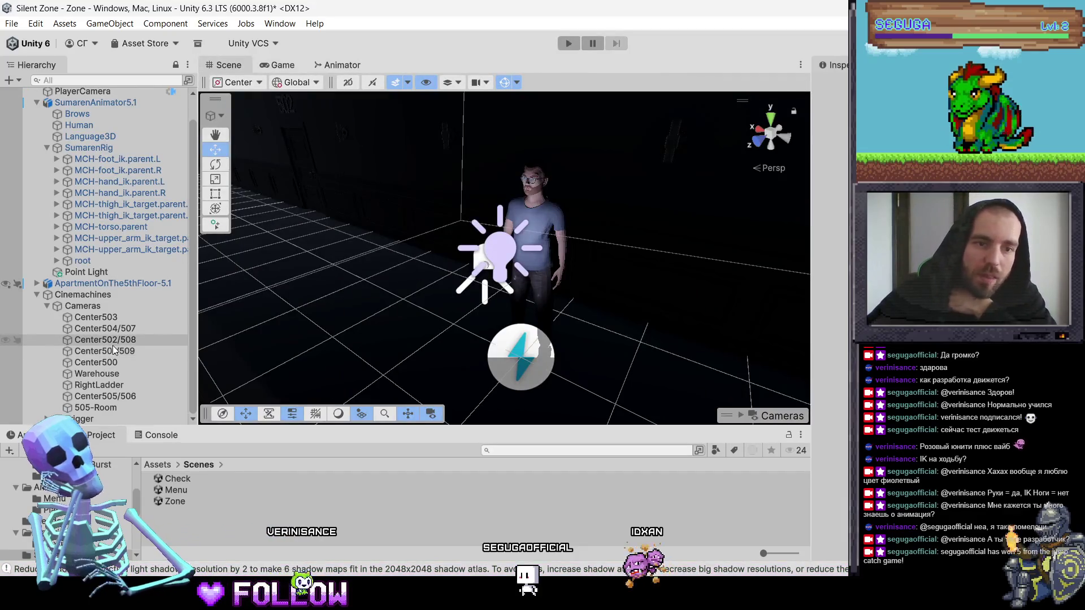
pyautogui.click(117, 353)
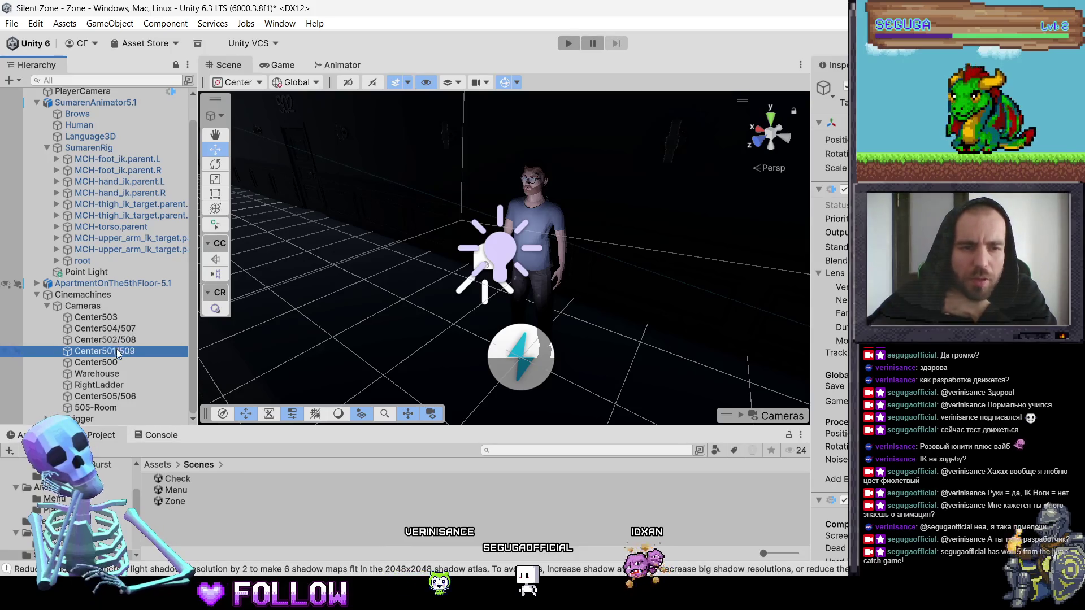
pyautogui.click(131, 398)
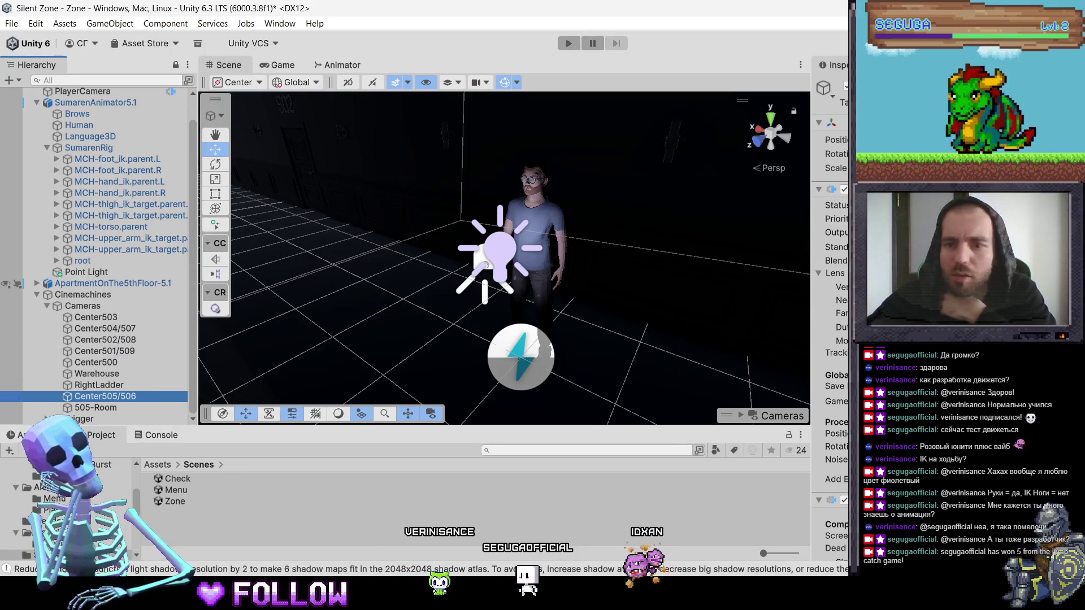
pyautogui.scroll(-4, 831, 317)
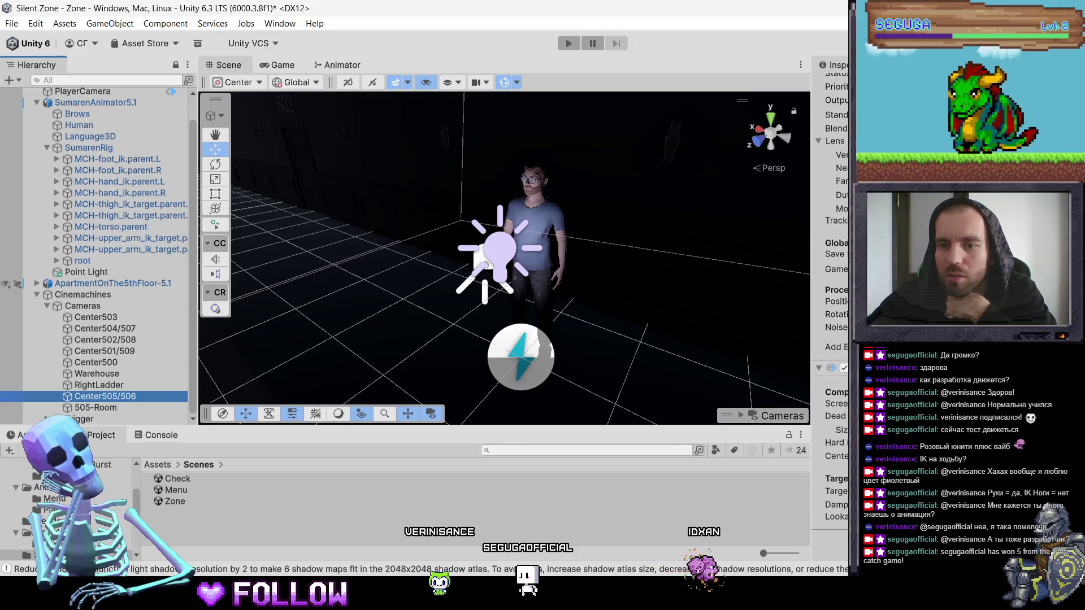
pyautogui.scroll(4, 831, 317)
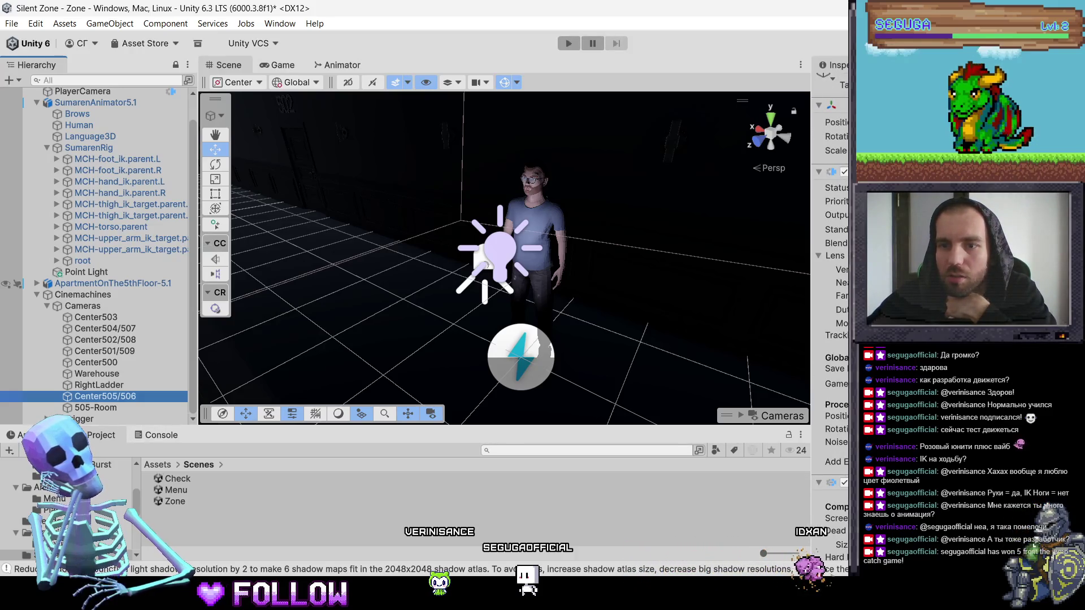
# Step: Review the RightLadder, Warehouse, Center500, 501/509, 502/508, 504/507 and 503 cameras, then select the apartment model
pyautogui.click(110, 386)
pyautogui.click(111, 374)
pyautogui.click(112, 362)
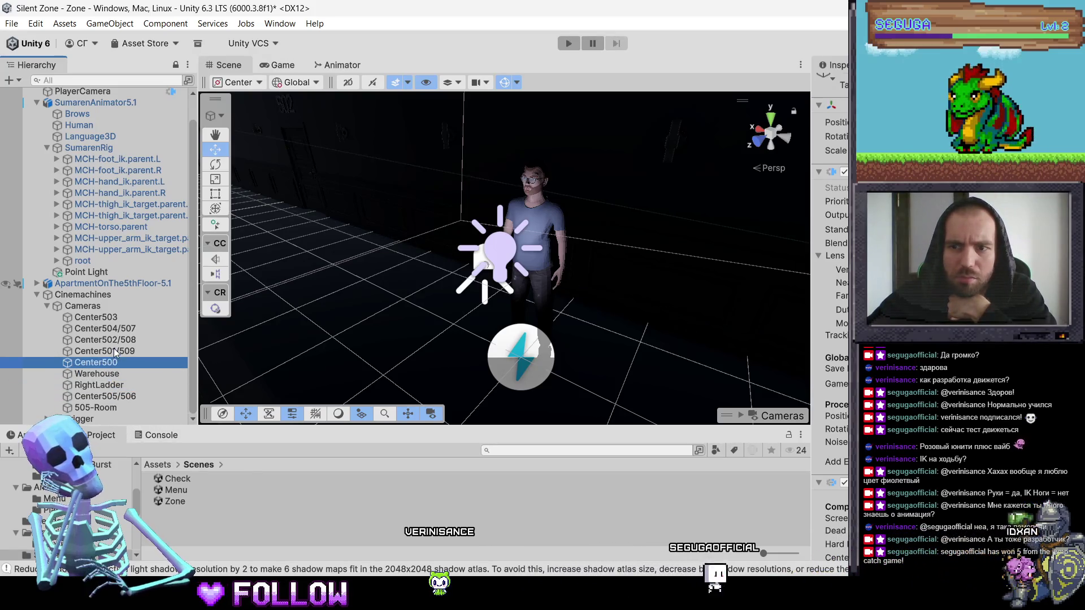
pyautogui.click(114, 351)
pyautogui.click(113, 339)
pyautogui.click(113, 331)
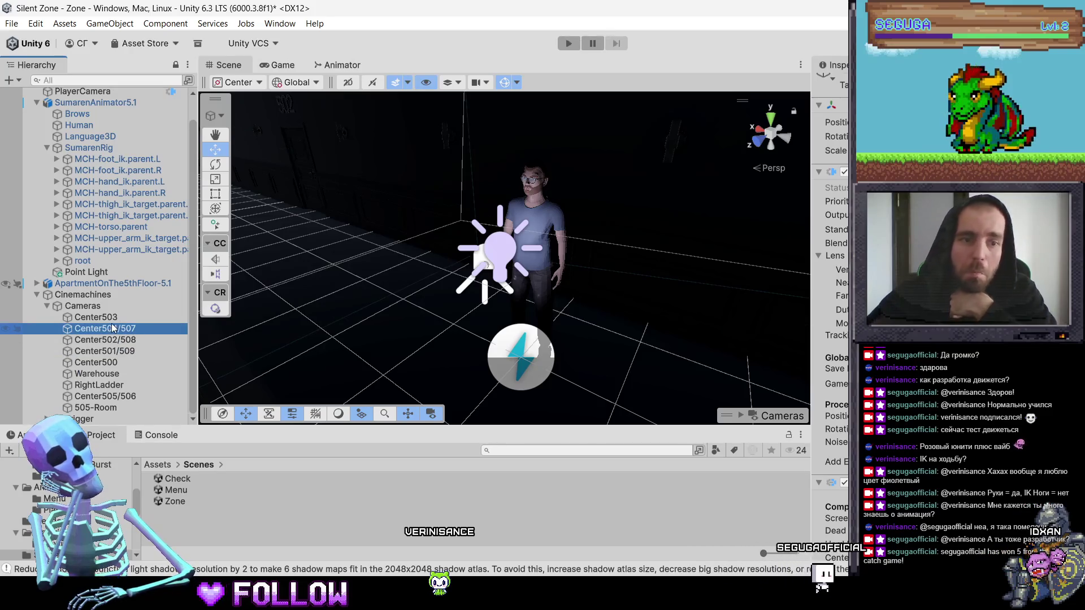
pyautogui.click(111, 320)
pyautogui.click(346, 280)
pyautogui.scroll(-3, 454, 286)
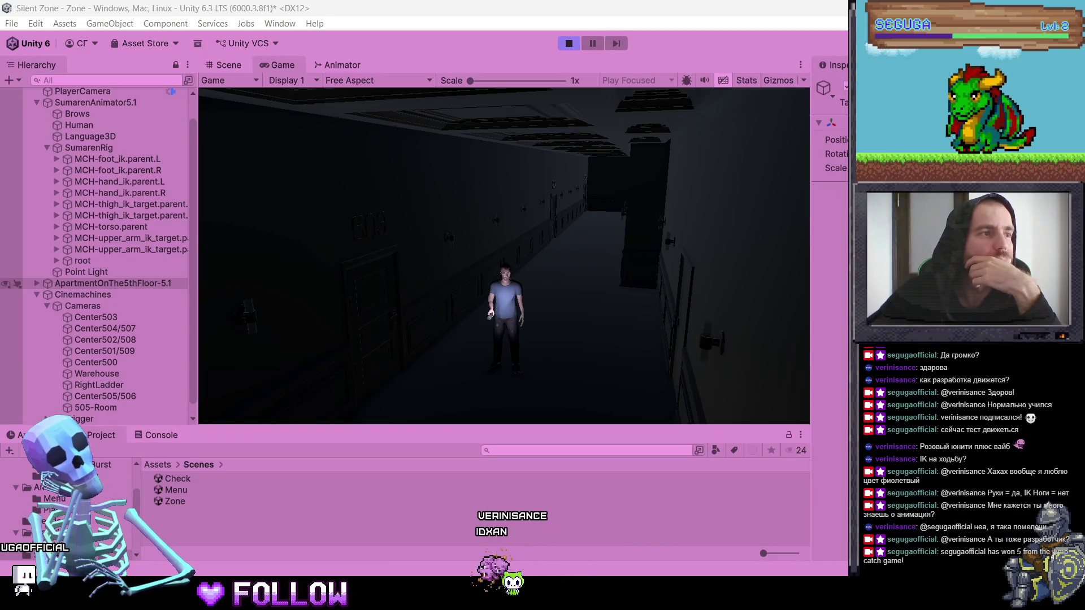
pyautogui.hotkey('alt', 'p')
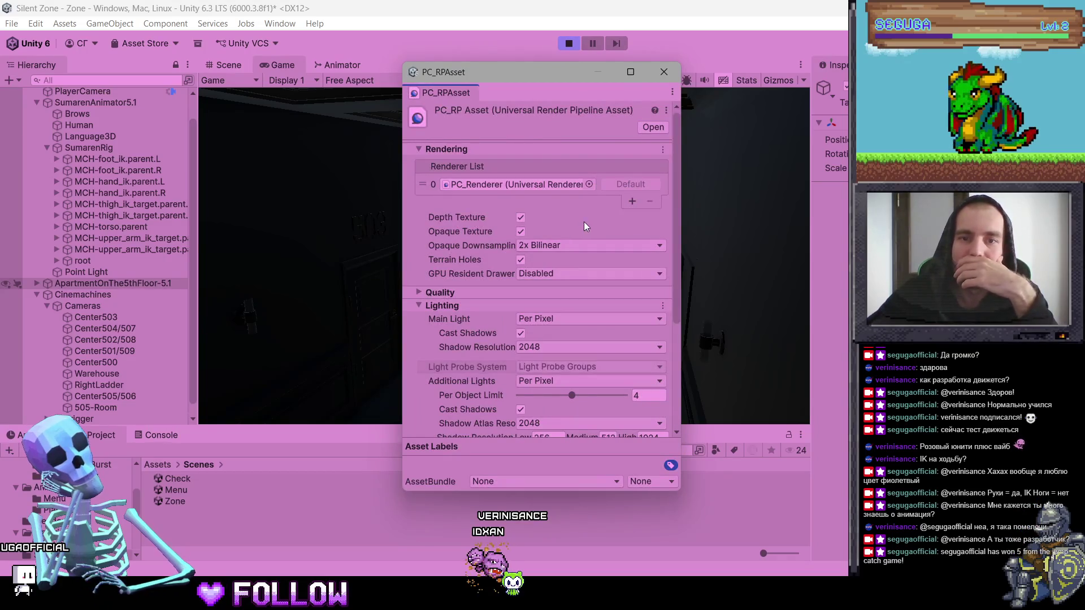
pyautogui.scroll(-5, 599, 233)
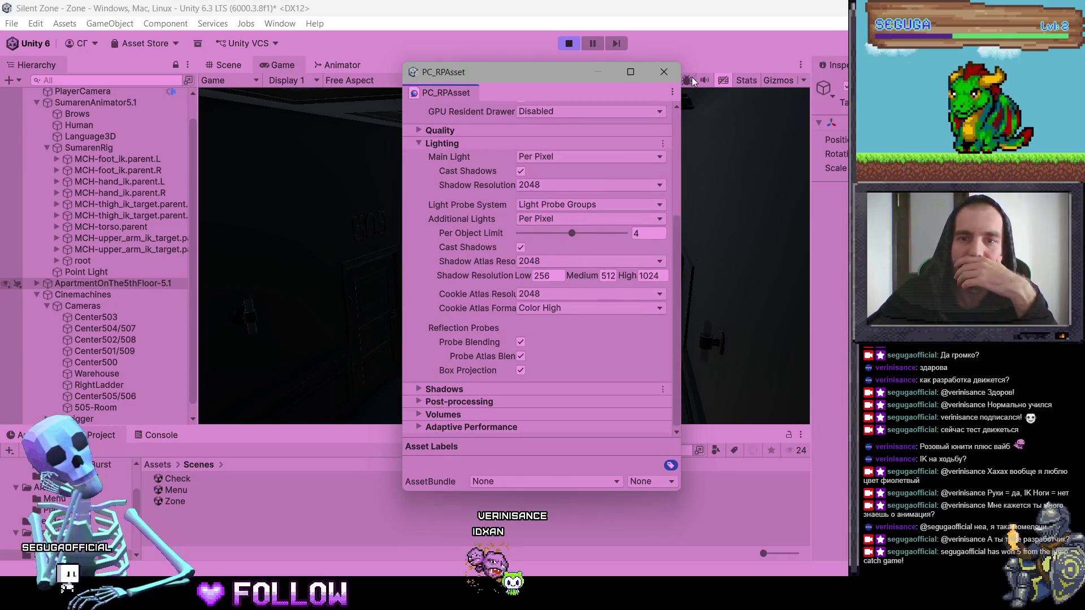
pyautogui.click(669, 72)
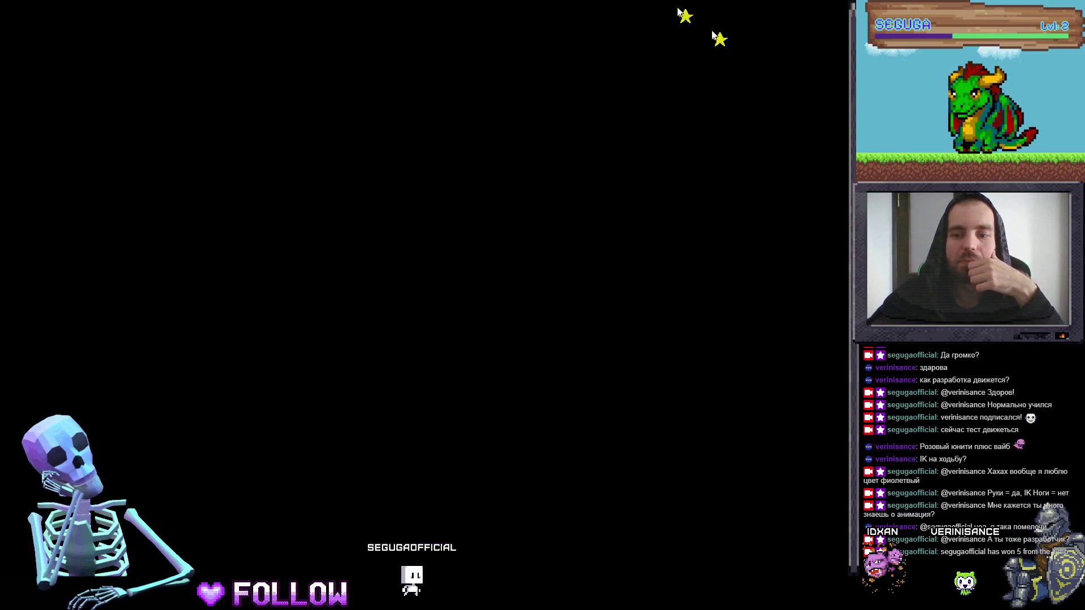
# Step: Snip the Game view's dark corridor with Snipping Tool, retaking it with a larger area
pyautogui.moveTo(683, 5)
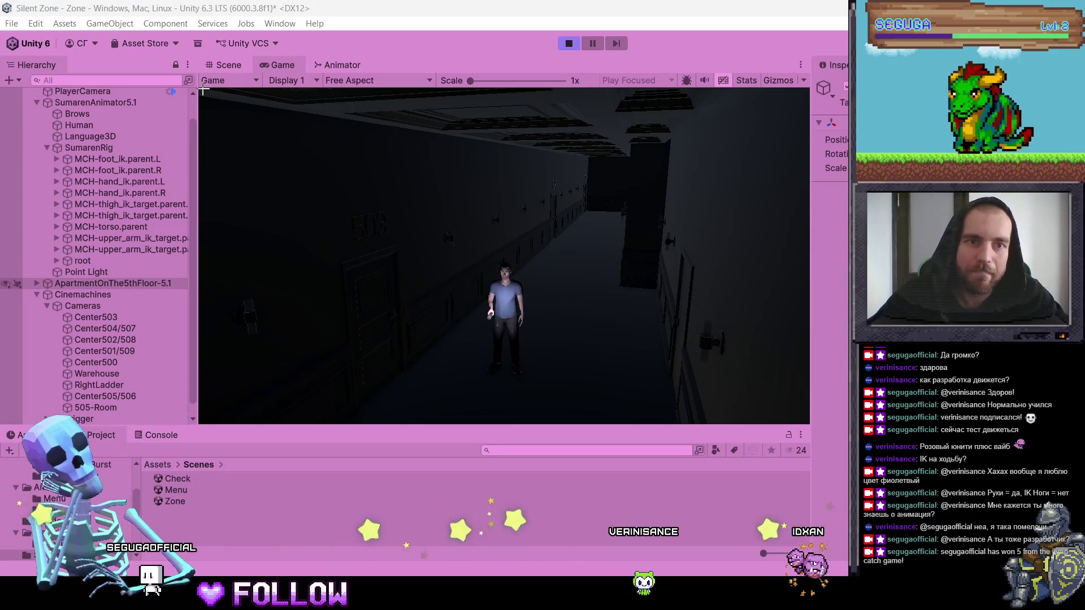
pyautogui.press('super+shift+s')
pyautogui.moveTo(201, 89)
pyautogui.mouseDown()
pyautogui.moveTo(757, 373)
pyautogui.moveTo(762, 397)
pyautogui.mouseUp()
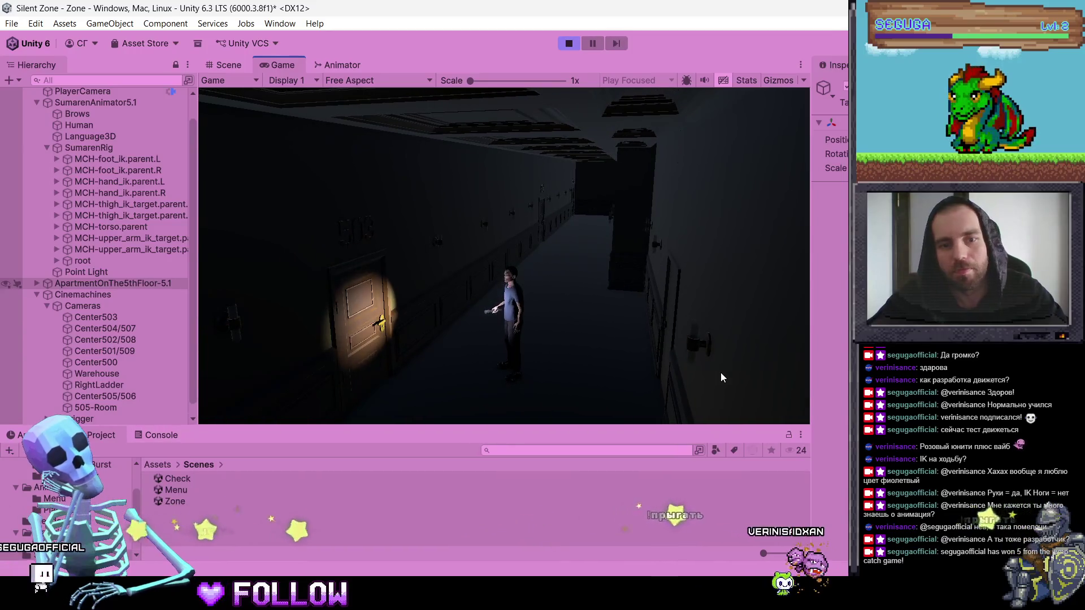
pyautogui.press('super+shift+s')
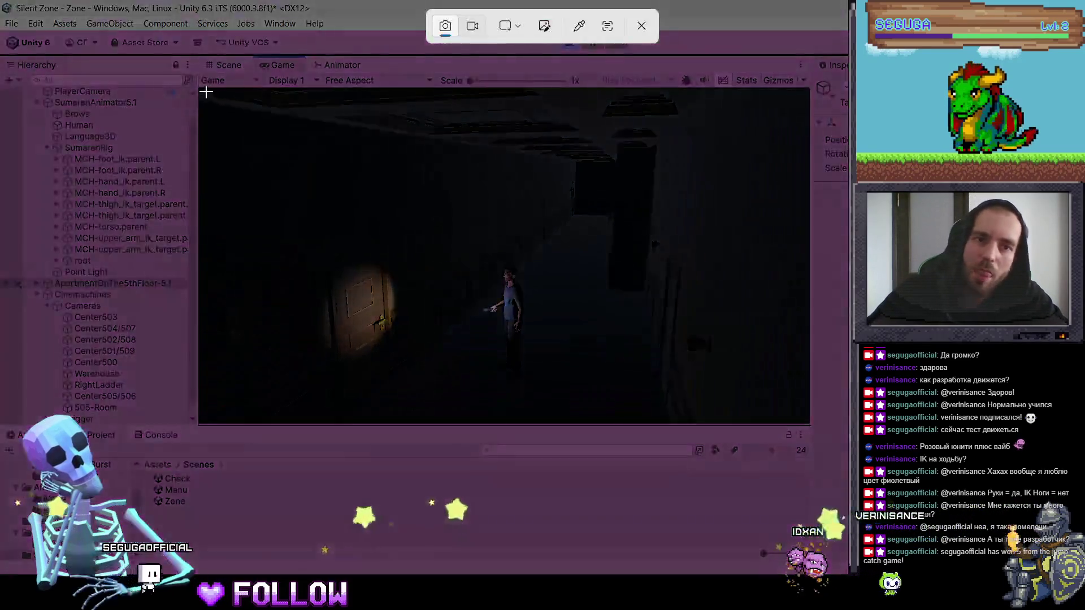
pyautogui.moveTo(199, 89); pyautogui.dragTo(809, 424)
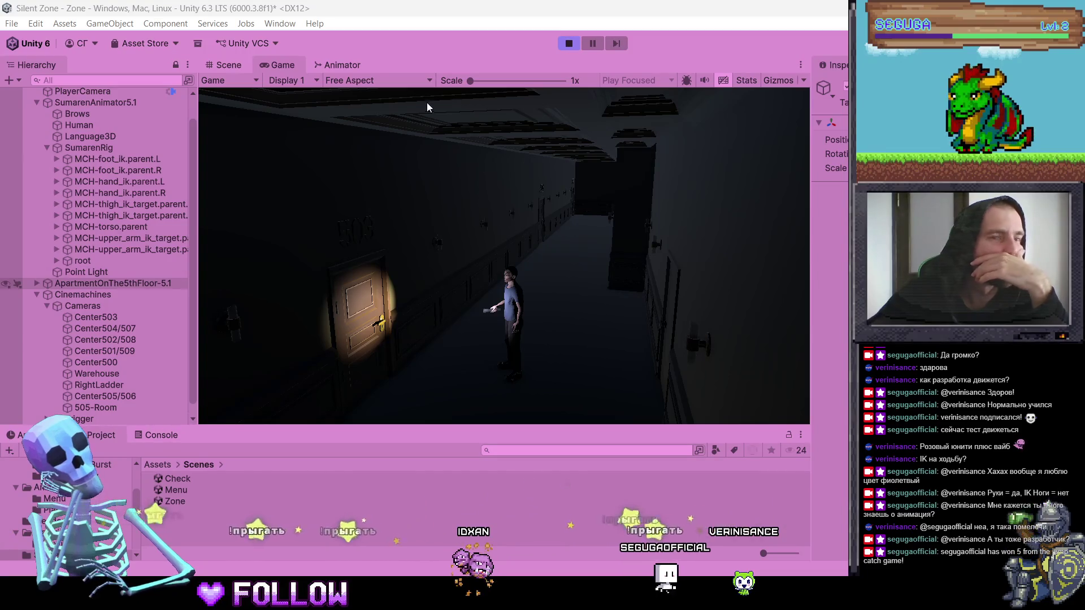
pyautogui.click(288, 26)
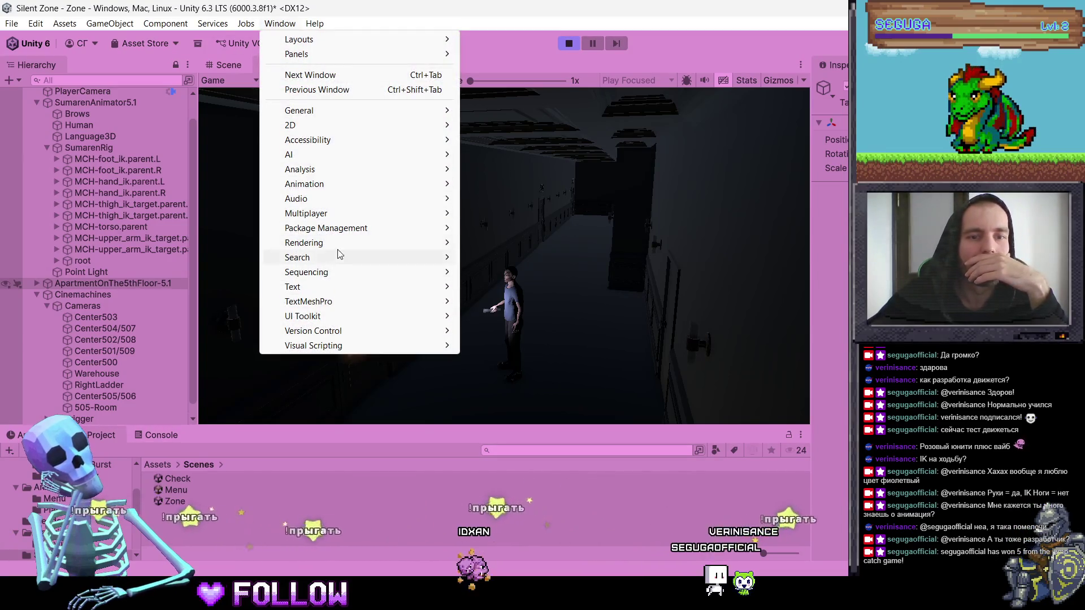
pyautogui.moveTo(336, 244)
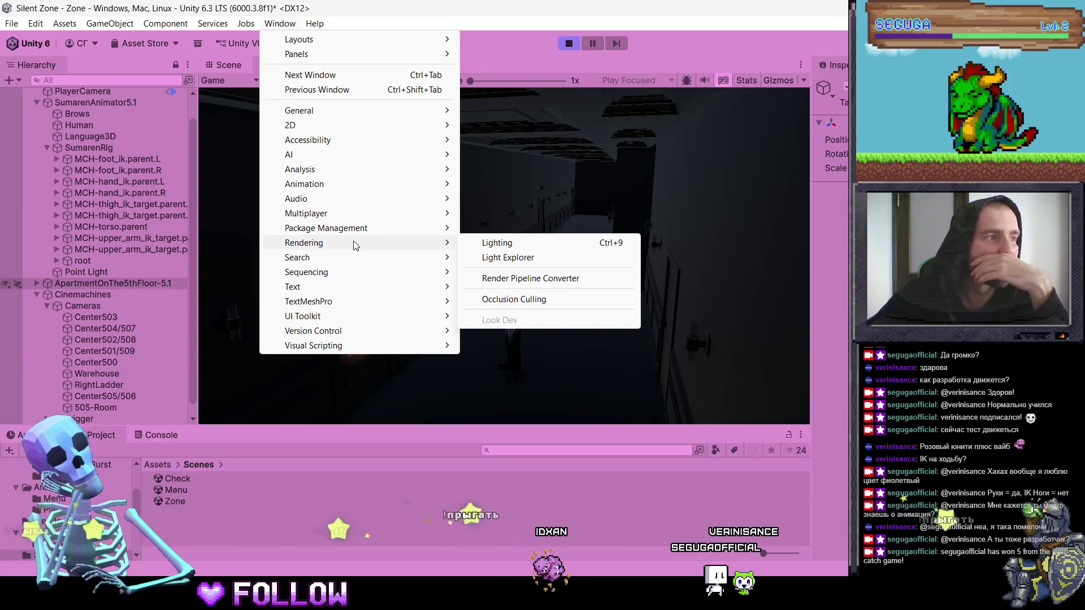
pyautogui.click(503, 244)
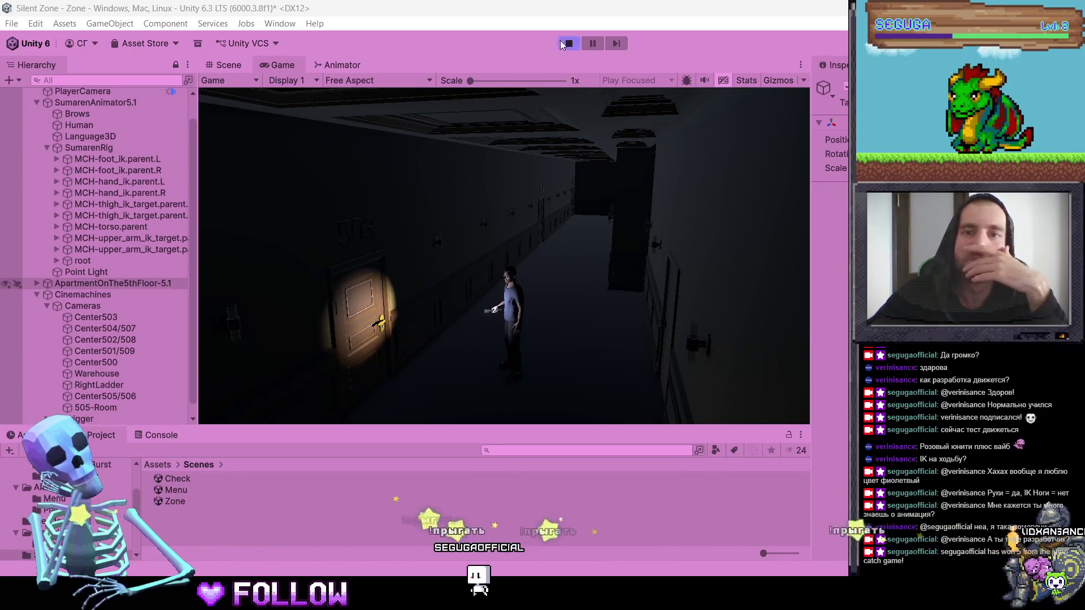
pyautogui.hotkey('ctrl', 'p')
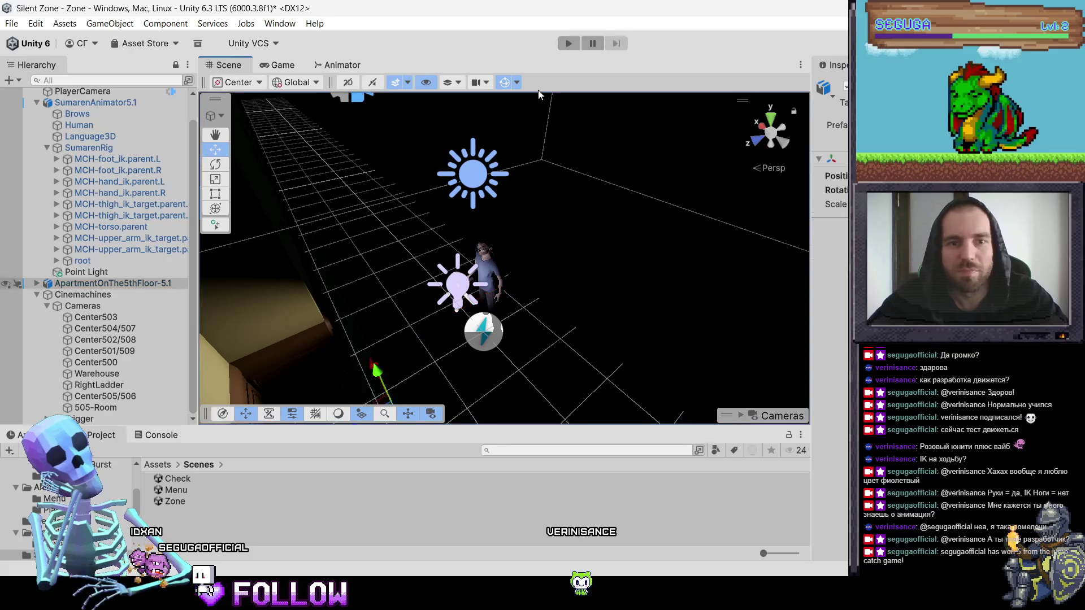
# Step: Start Play and walk the character down the corridor, turning to face the camera and back
pyautogui.click(568, 44)
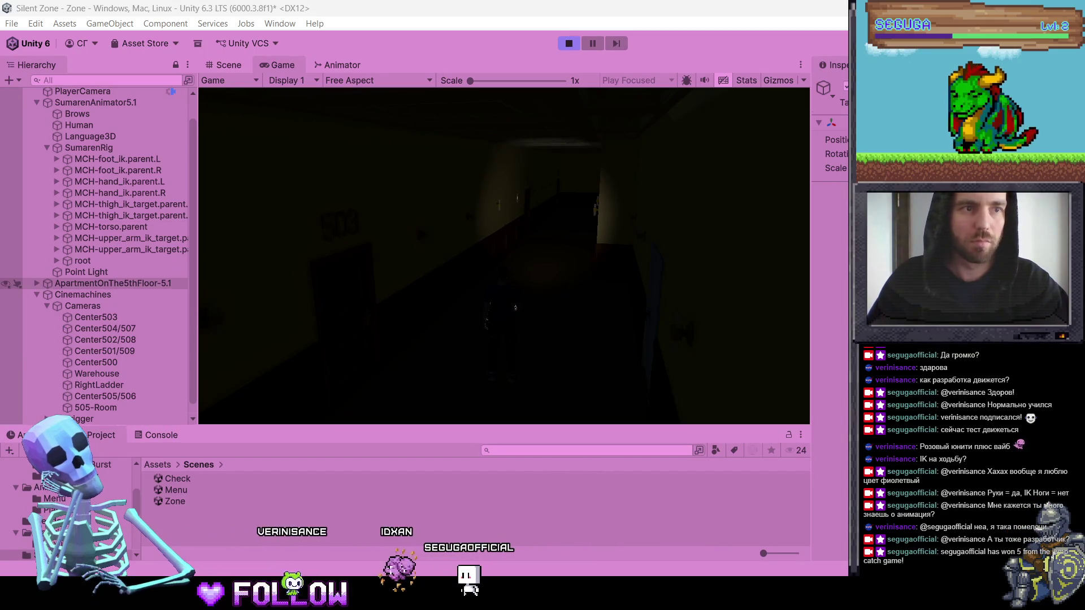
pyautogui.press('w')
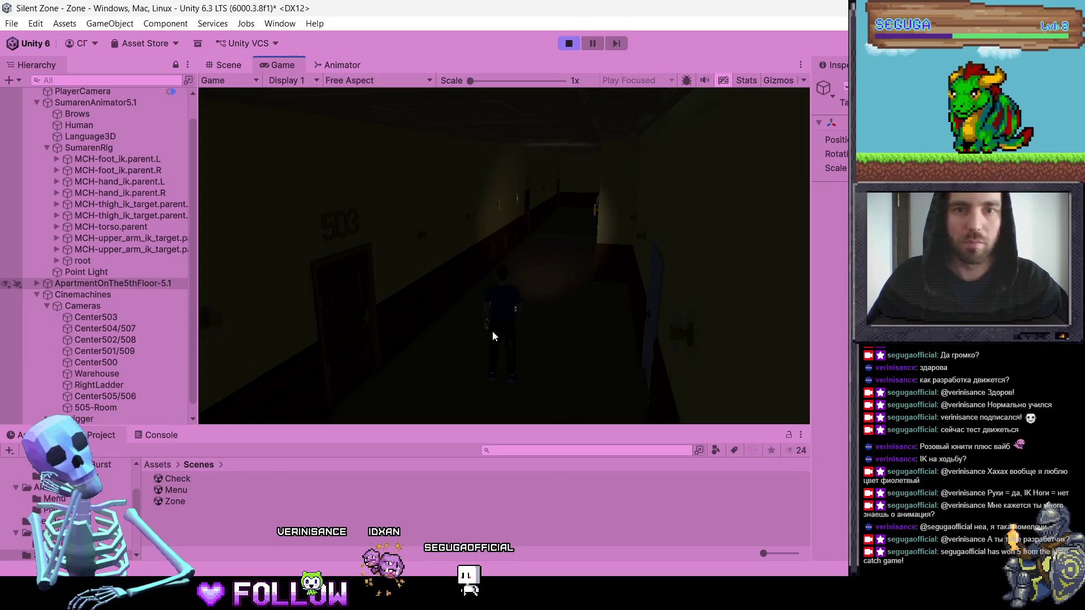
pyautogui.press('s')
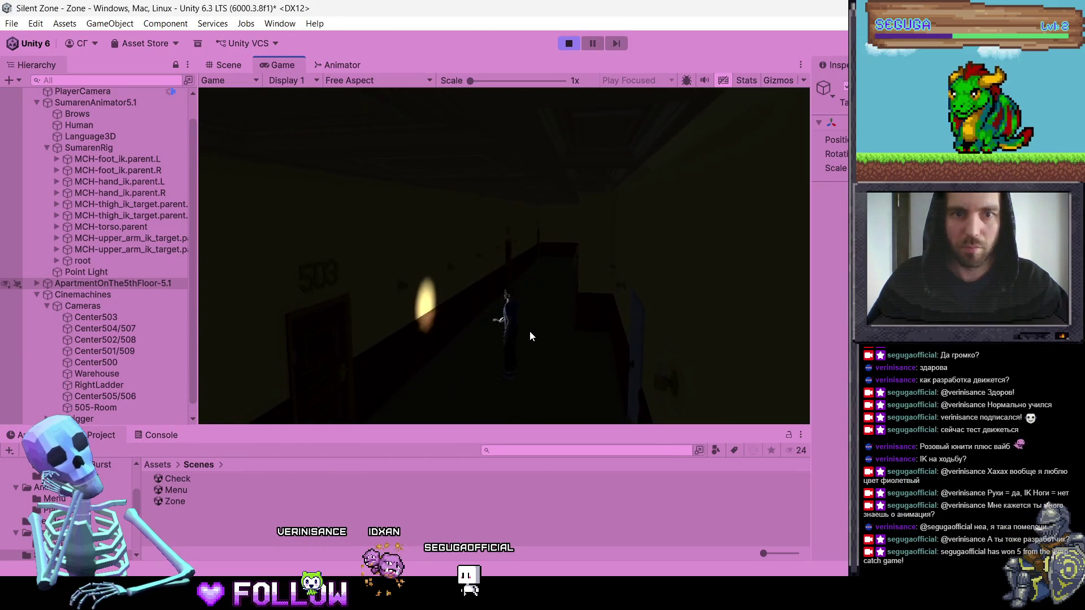
pyautogui.press('w')
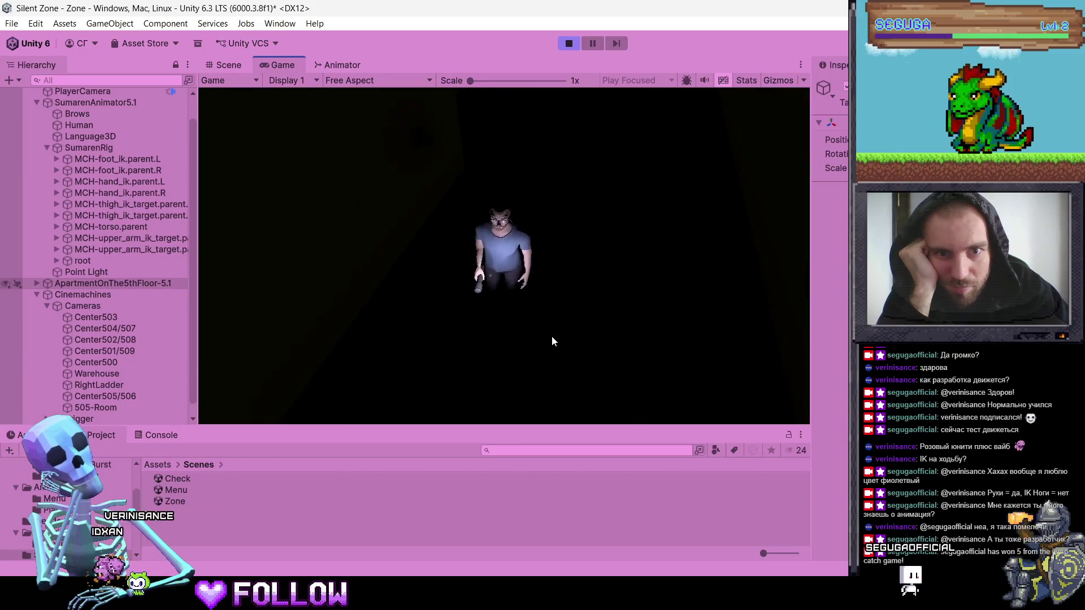
pyautogui.press('w')
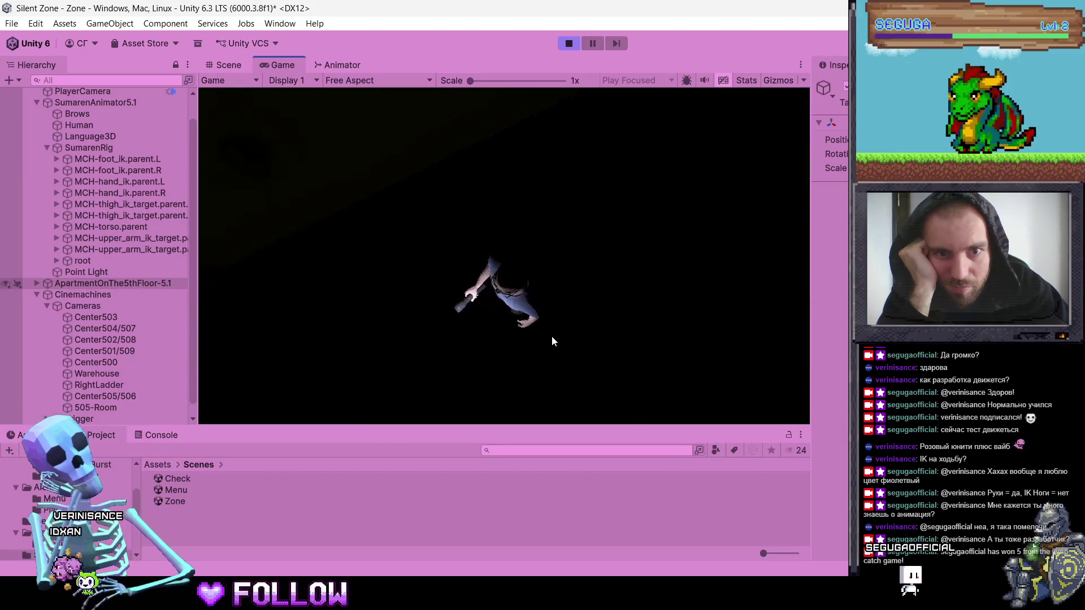
# Step: Turn right into the next camera's view, walk toward the fixed camera, and light the right-hand door
pyautogui.press('d')
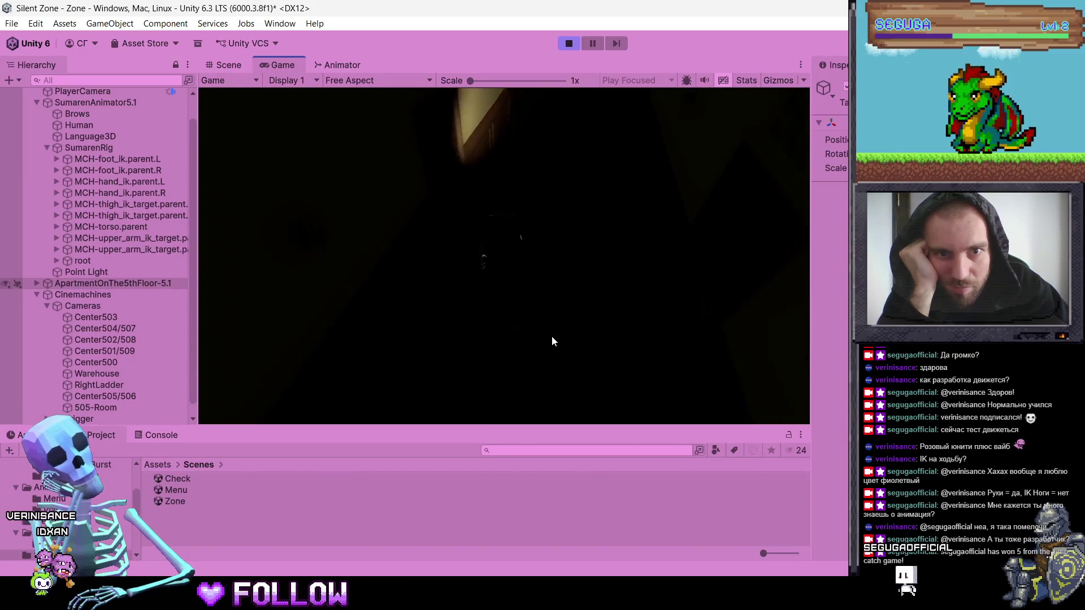
pyautogui.press('w')
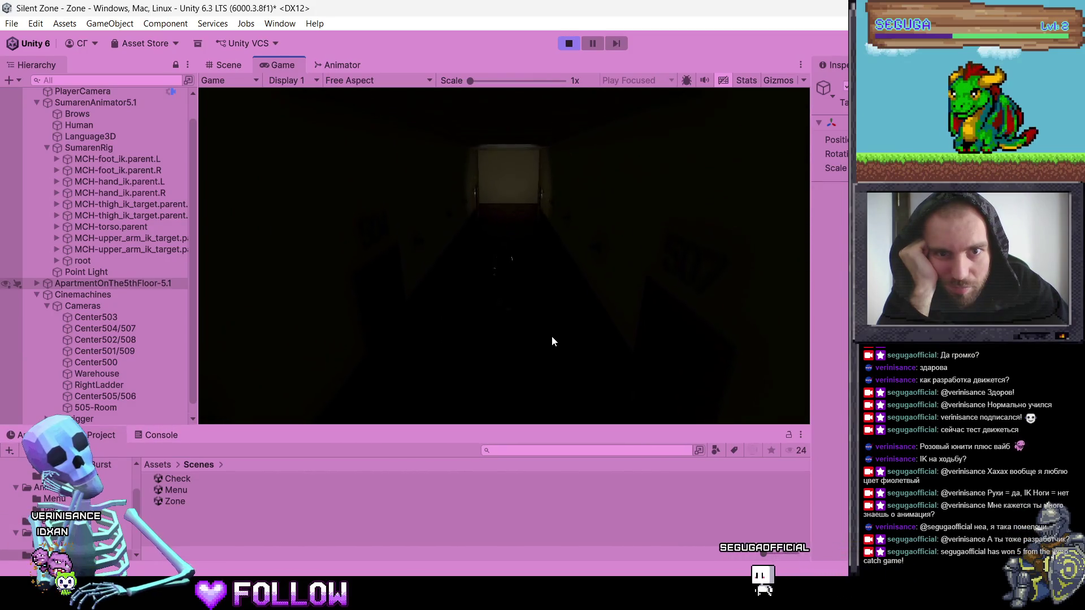
pyautogui.press('w')
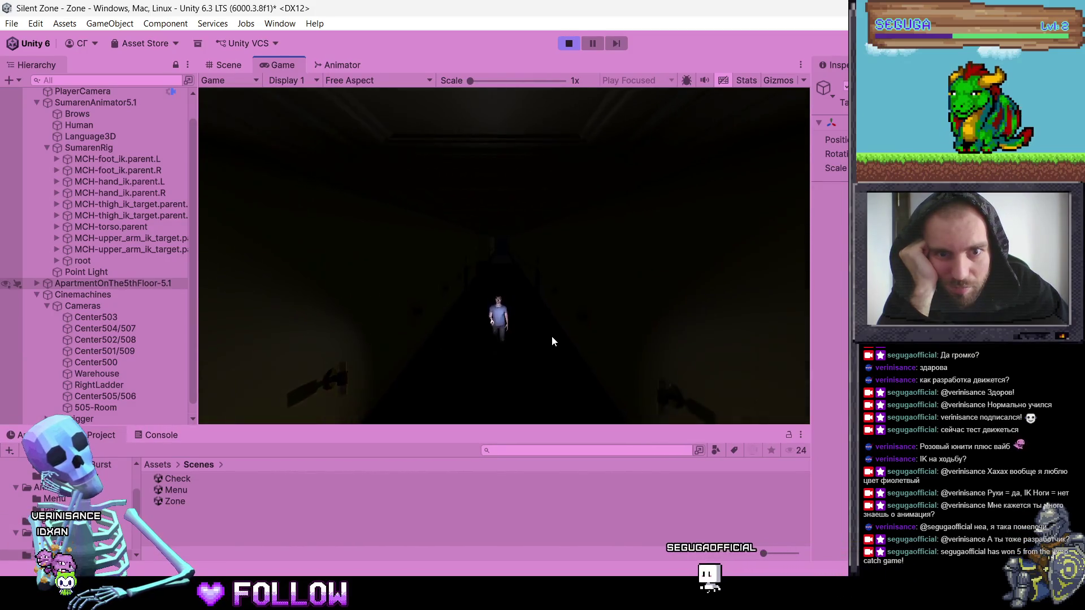
pyautogui.press('w')
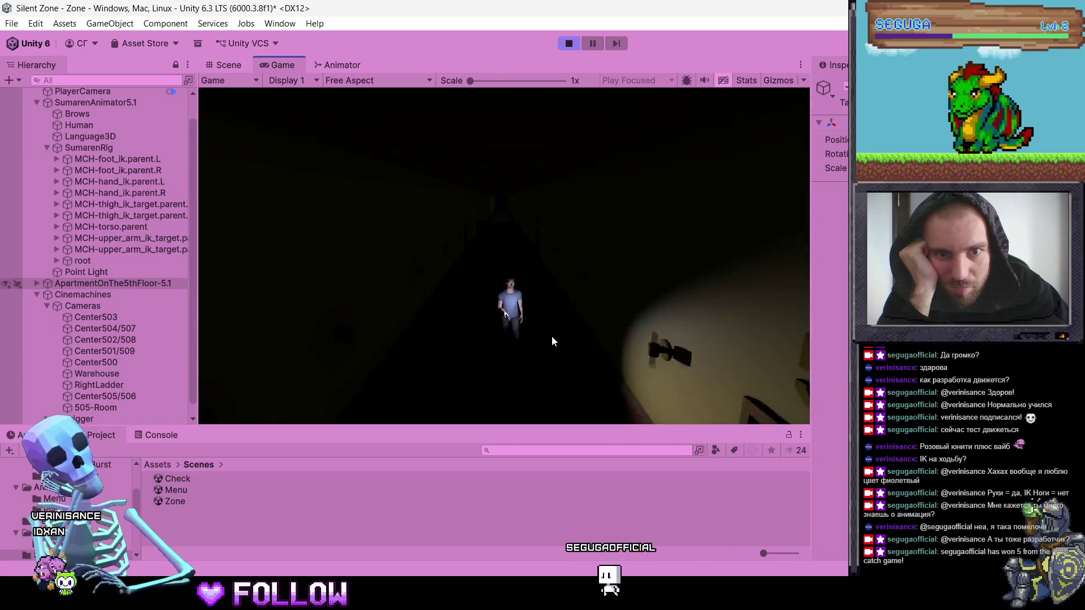
pyautogui.press('w')
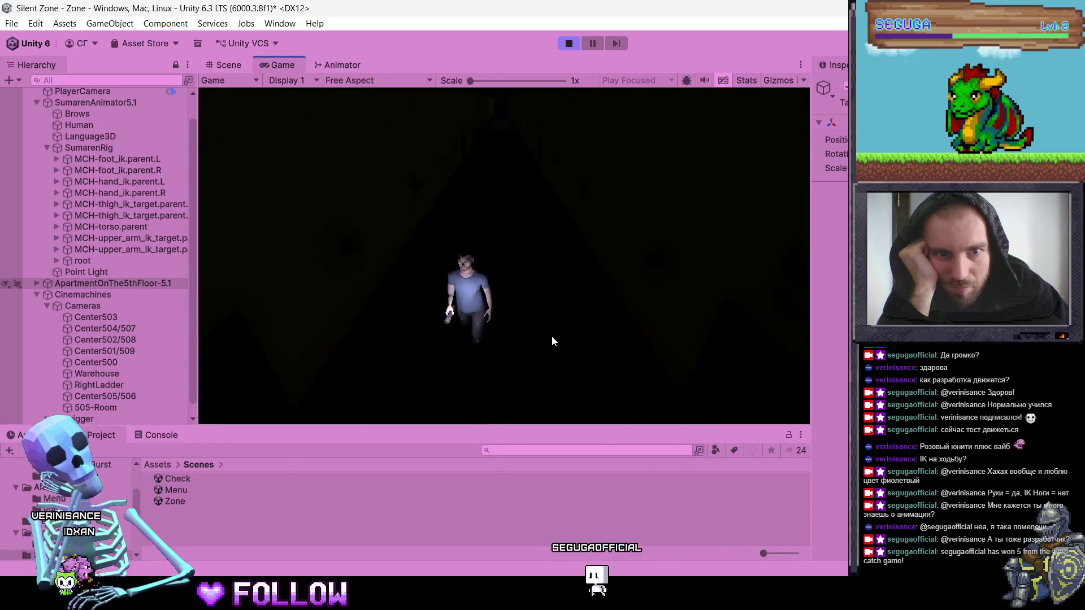
pyautogui.press('d')
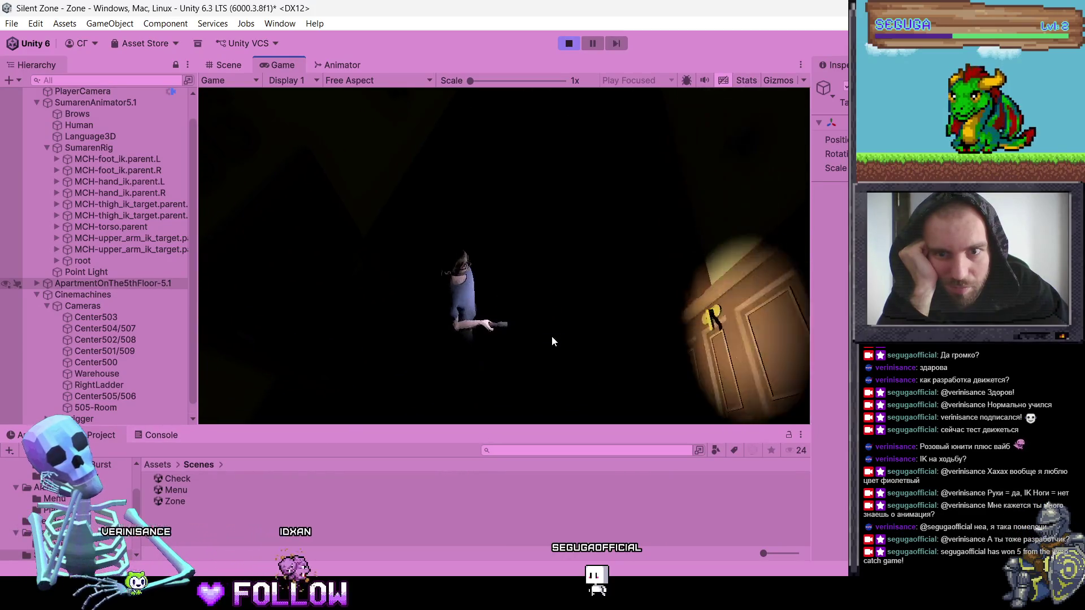
pyautogui.press('w')
pyautogui.press('w')
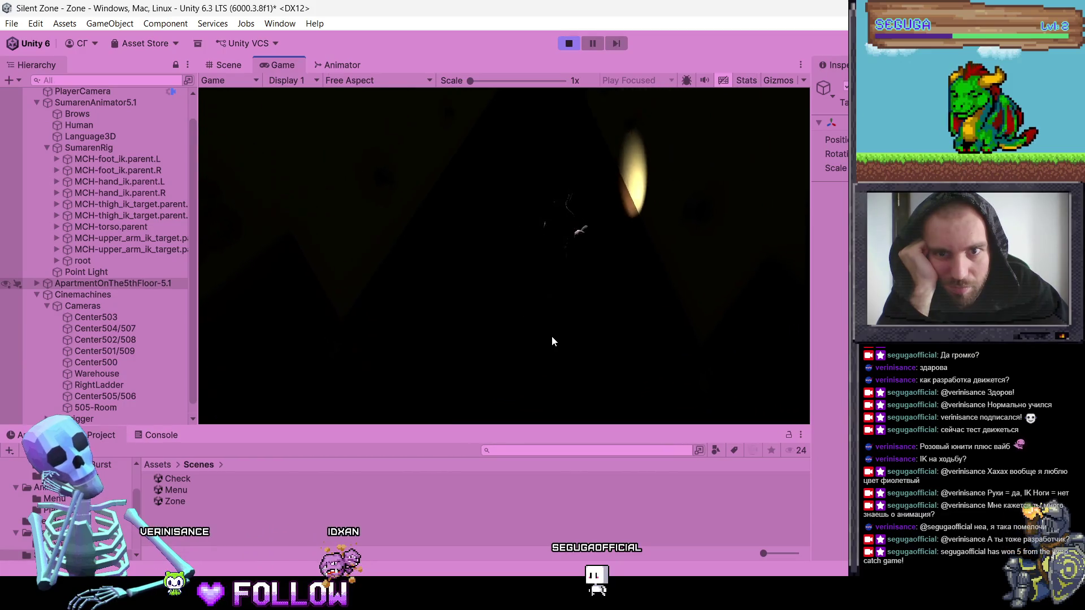
pyautogui.press('w')
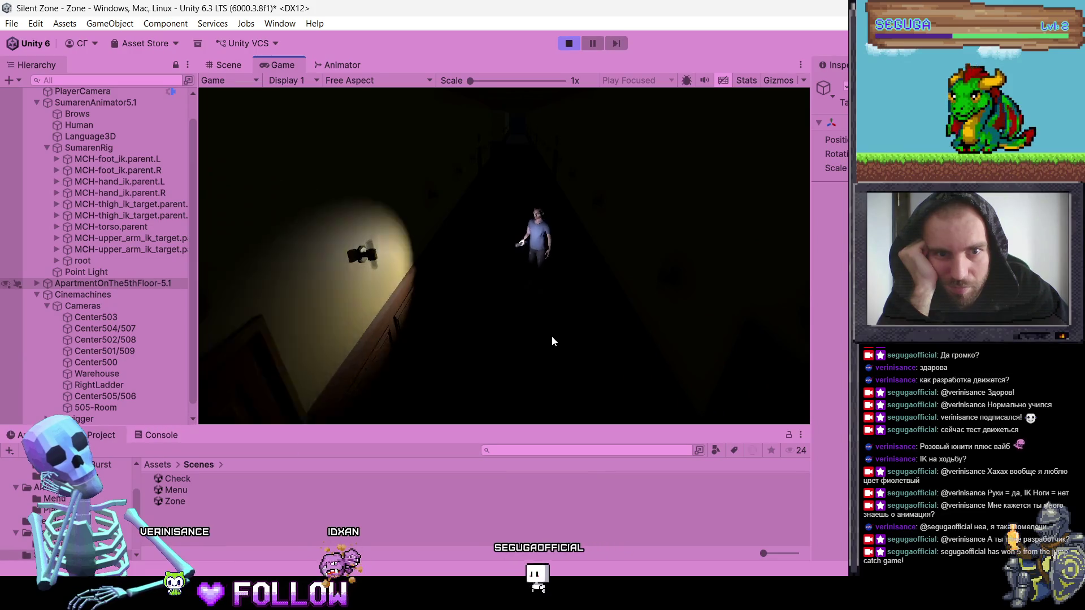
# Step: Stop play, pan the Scene view, select the character's spotlight and zoom in on its cone
pyautogui.click(570, 43)
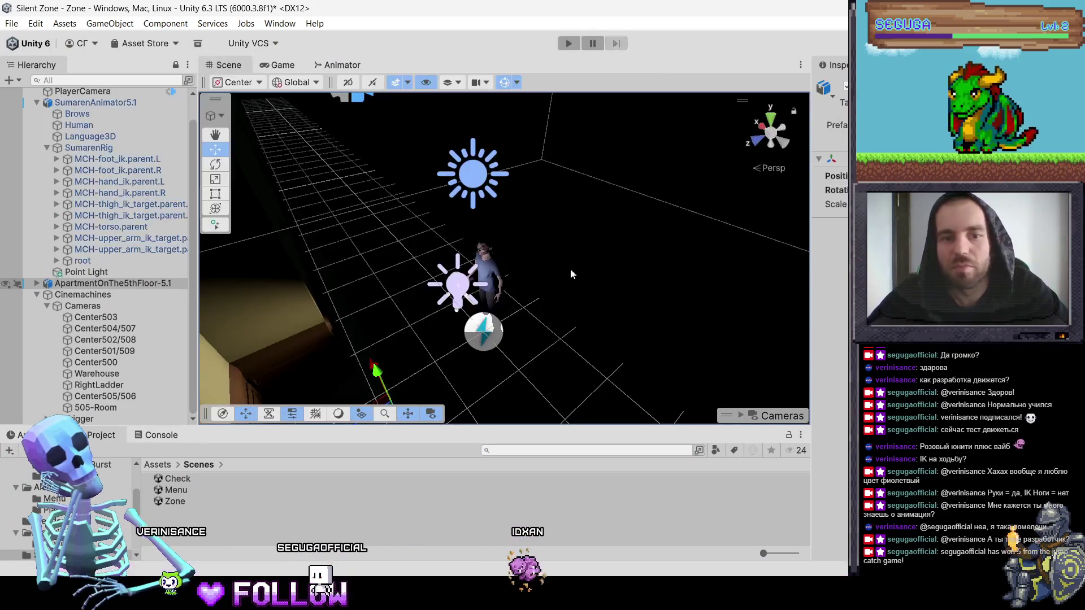
pyautogui.moveTo(307, 251); pyautogui.dragTo(479, 280)
pyautogui.click(535, 258)
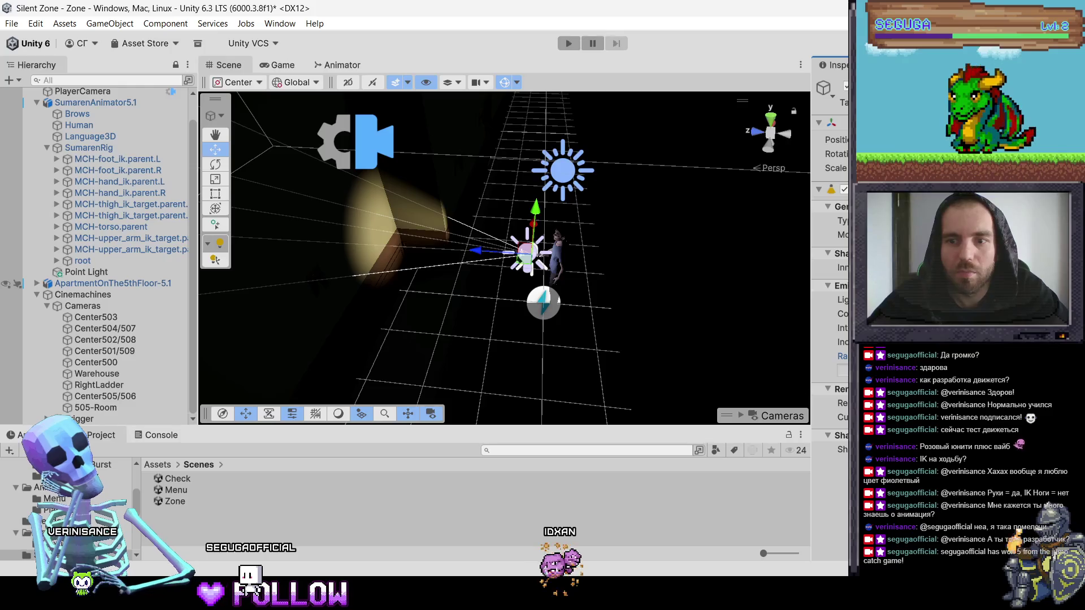
pyautogui.scroll(5, 564, 317)
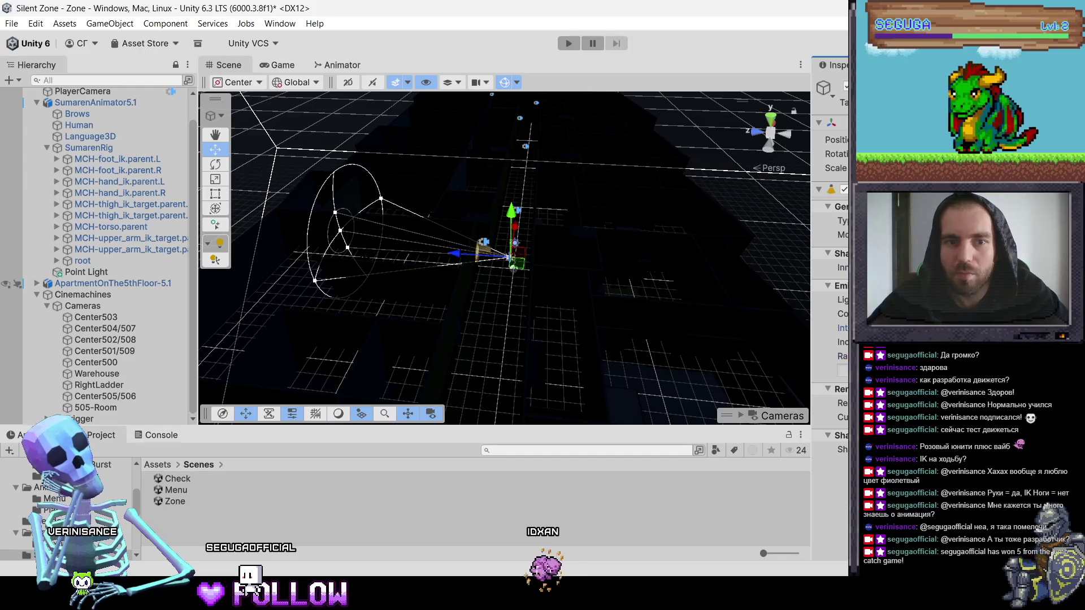
pyautogui.scroll(3, 692, 276)
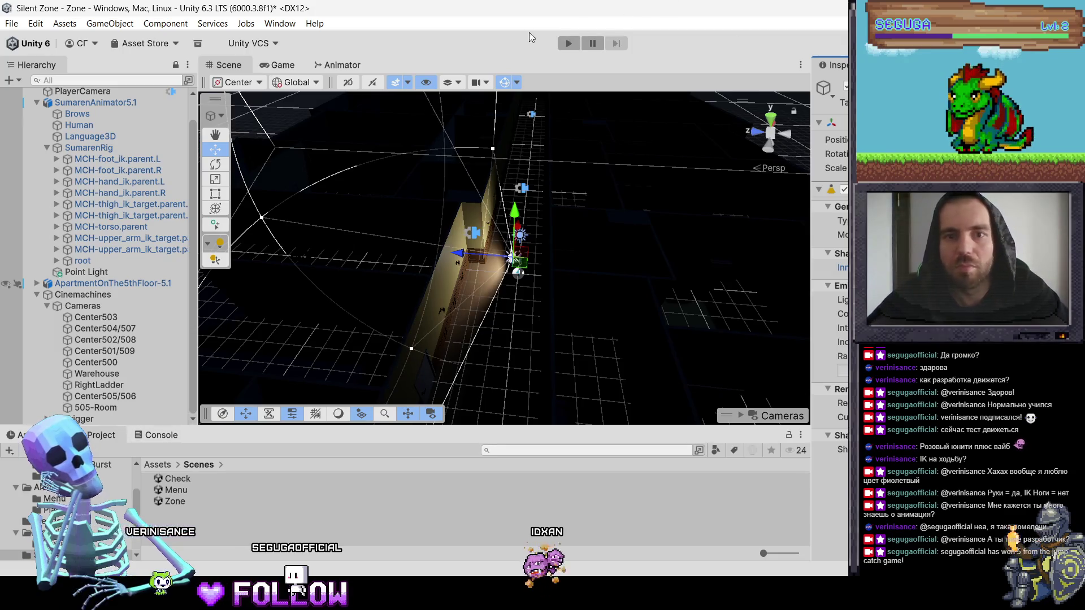
# Step: Start Play again and walk the character right and down the corridor to door 503
pyautogui.click(569, 43)
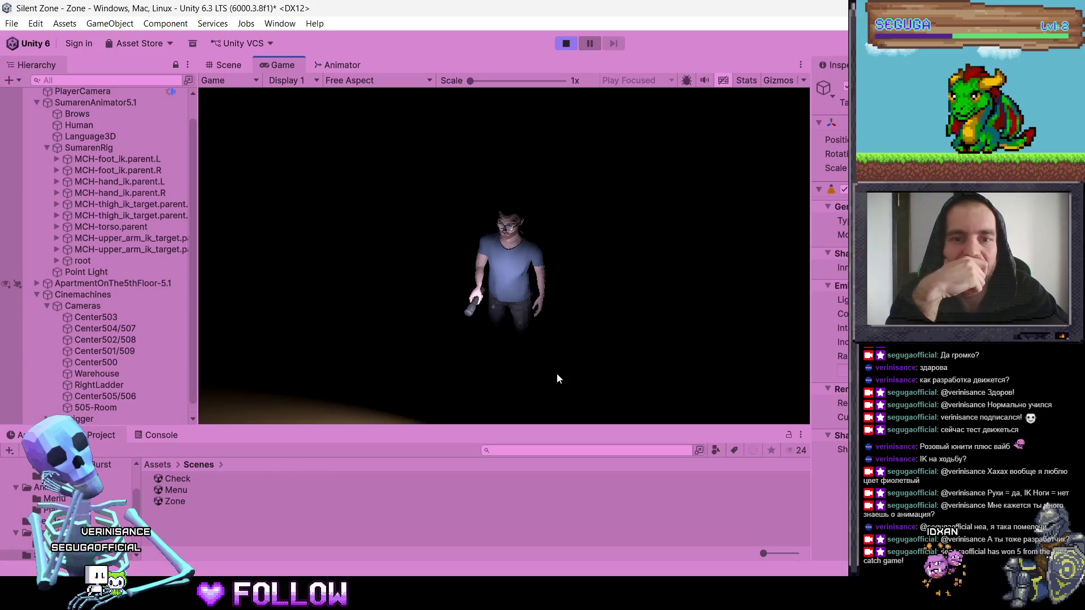
pyautogui.press('d')
pyautogui.press('w')
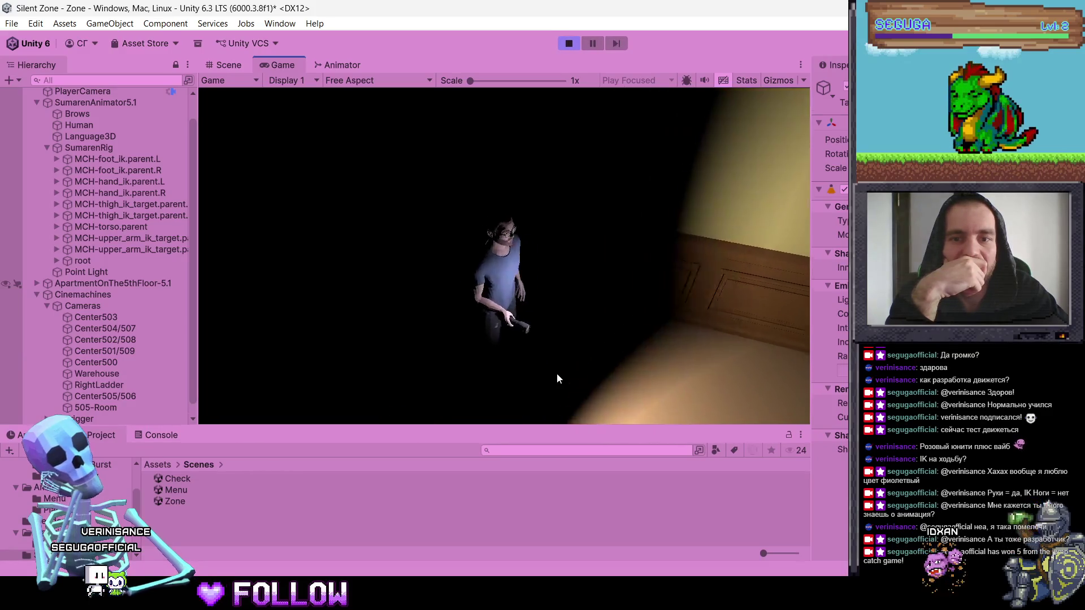
pyautogui.press('w')
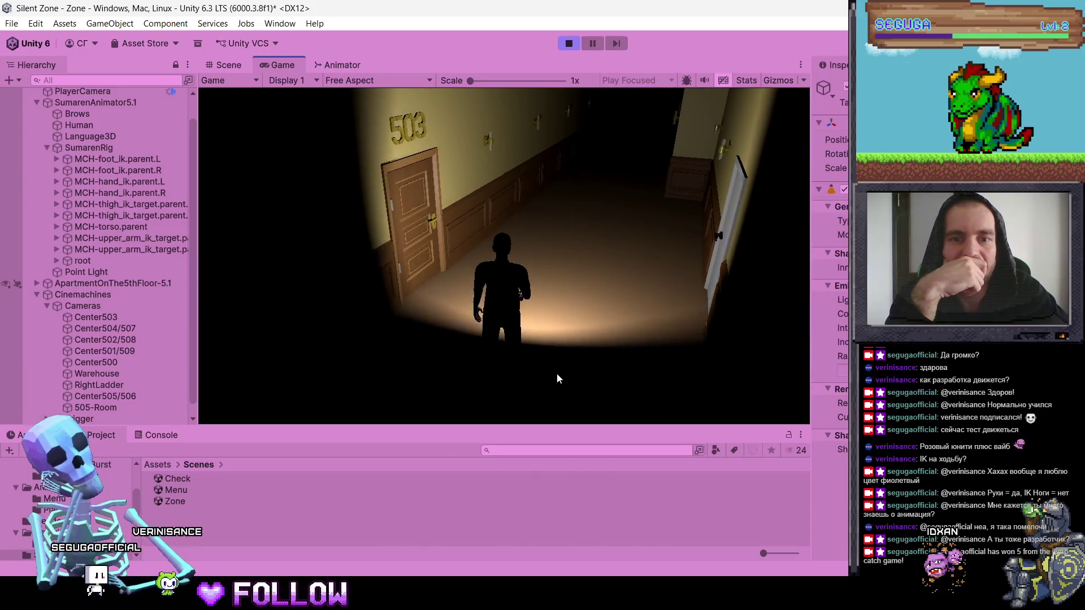
# Step: Sweep the flashlight across the left wall, then walk on until the front-facing camera takes over
pyautogui.press('a')
pyautogui.press('d')
pyautogui.press('w')
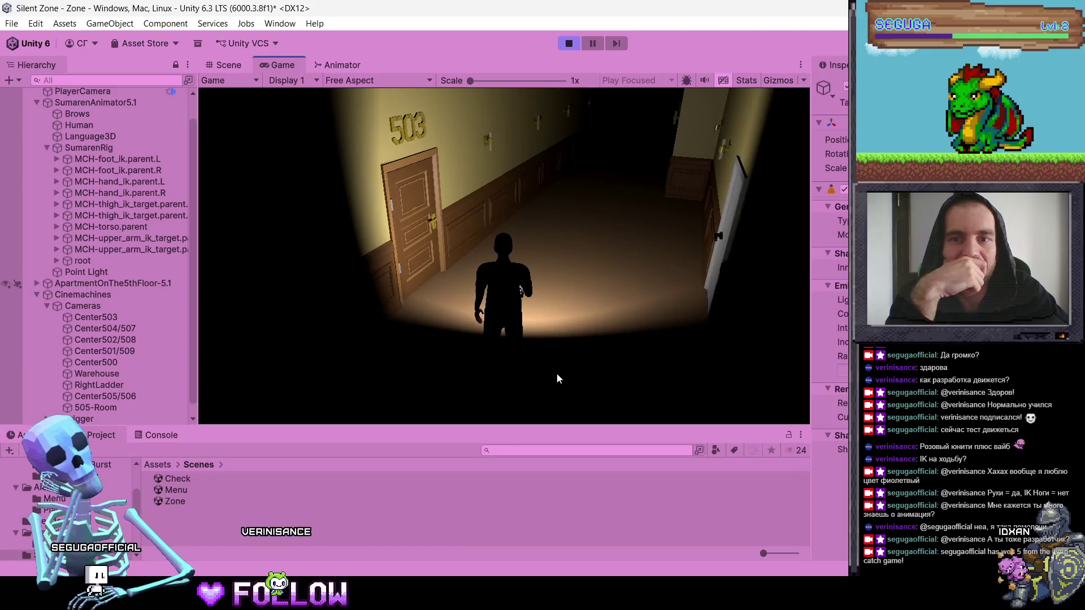
pyautogui.press('w')
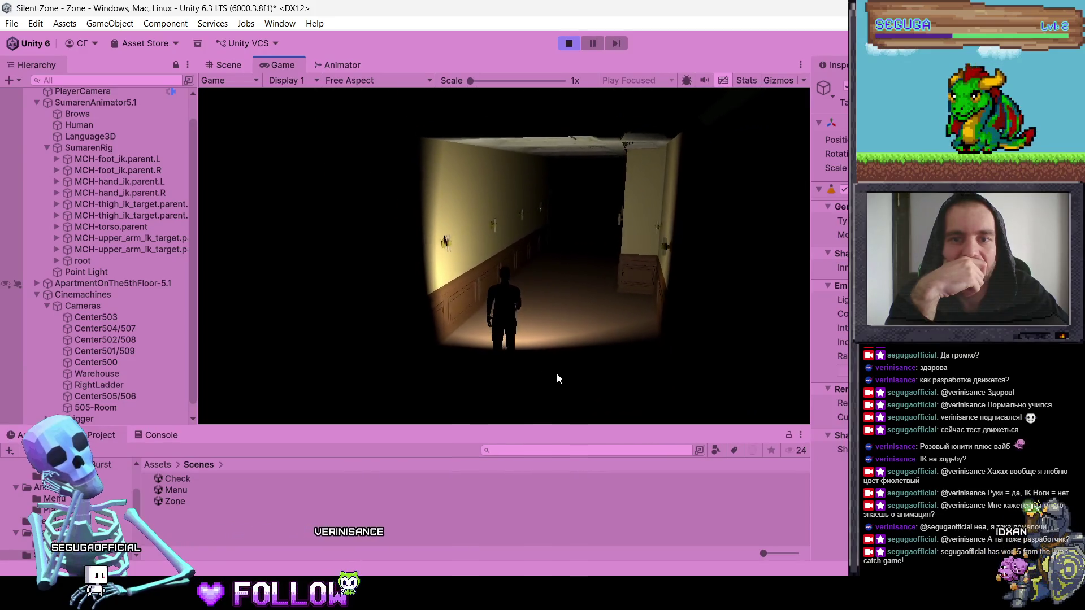
pyautogui.press('w')
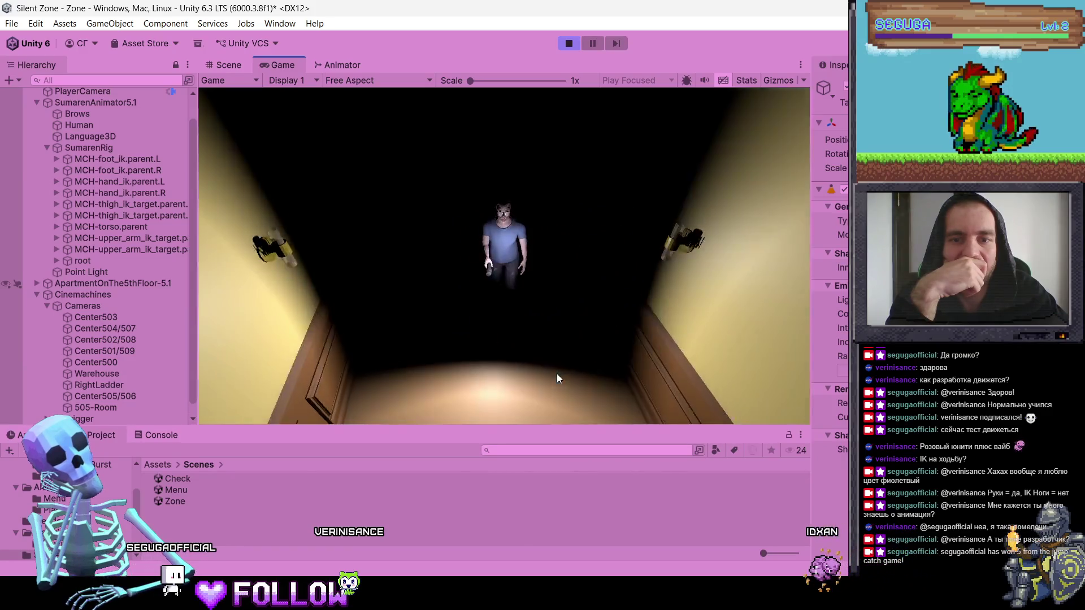
pyautogui.press('w')
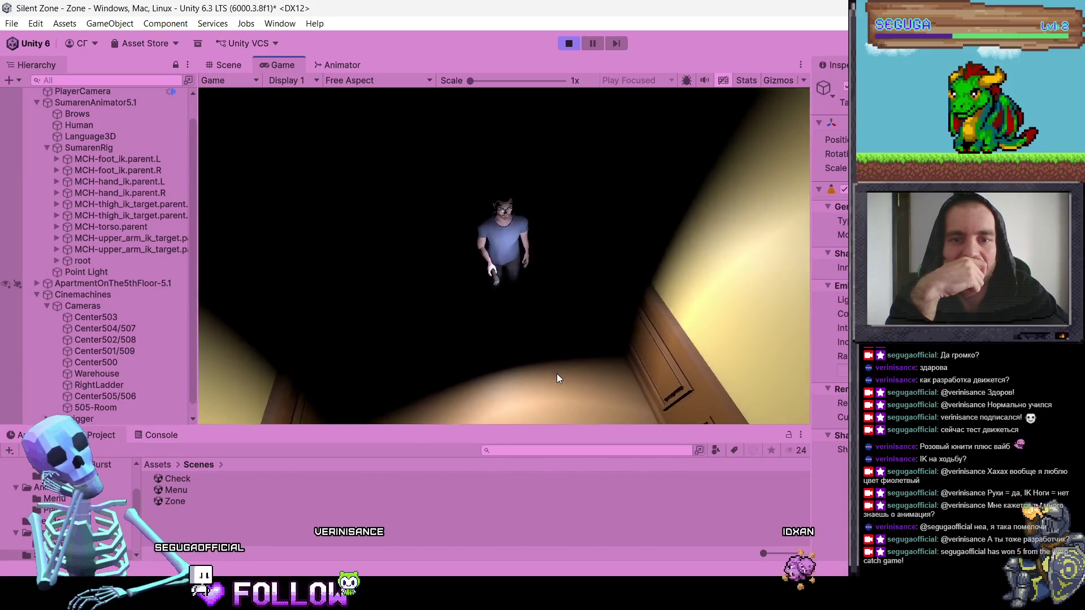
pyautogui.press('w')
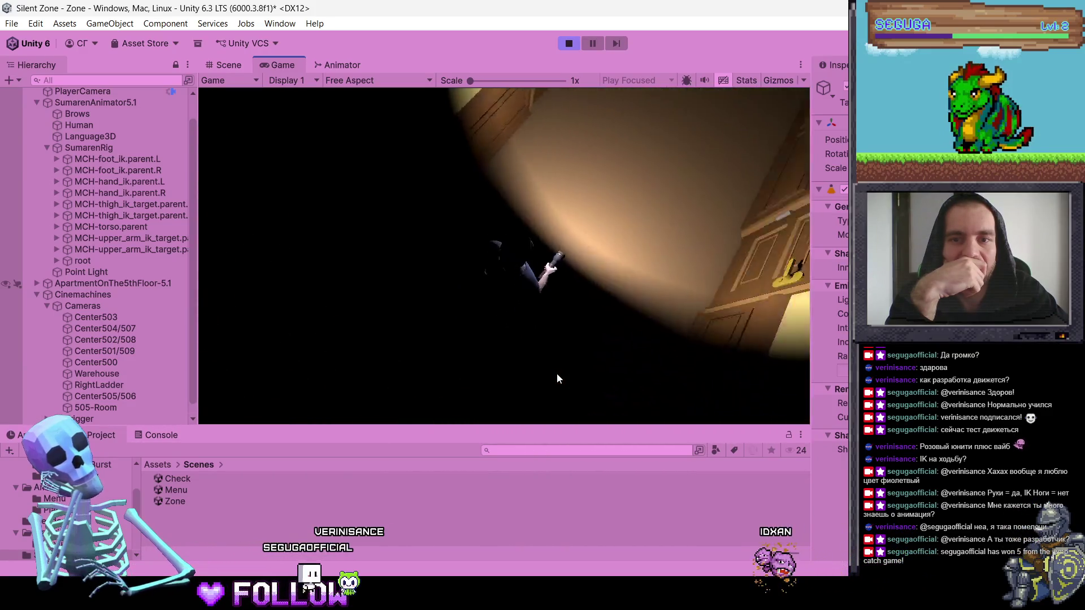
pyautogui.press('w')
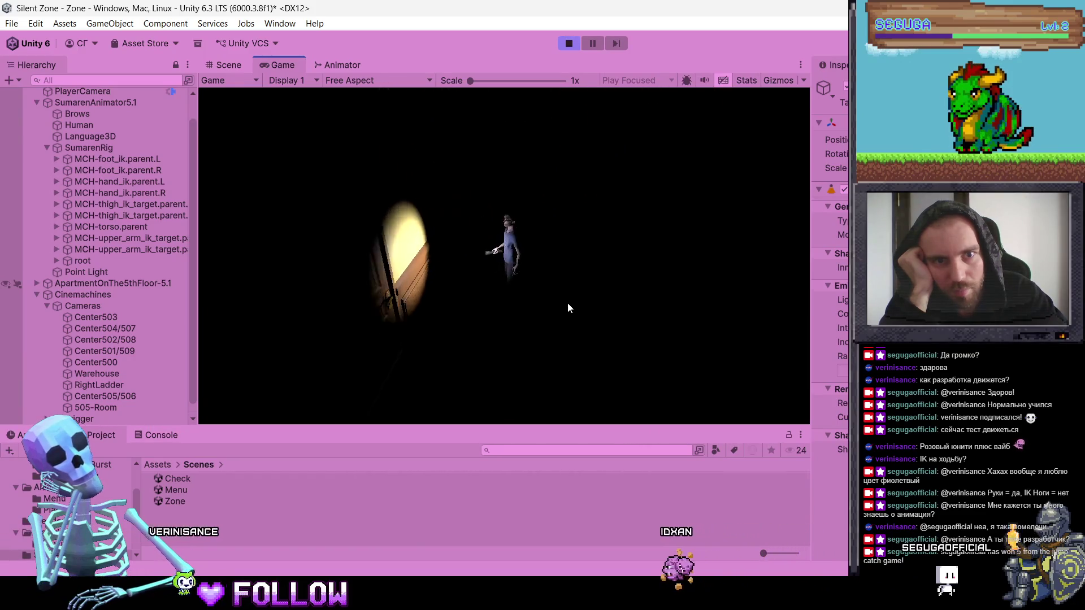
# Step: Walk the character back and forth, lighting the wooden door and a side door
pyautogui.press('w')
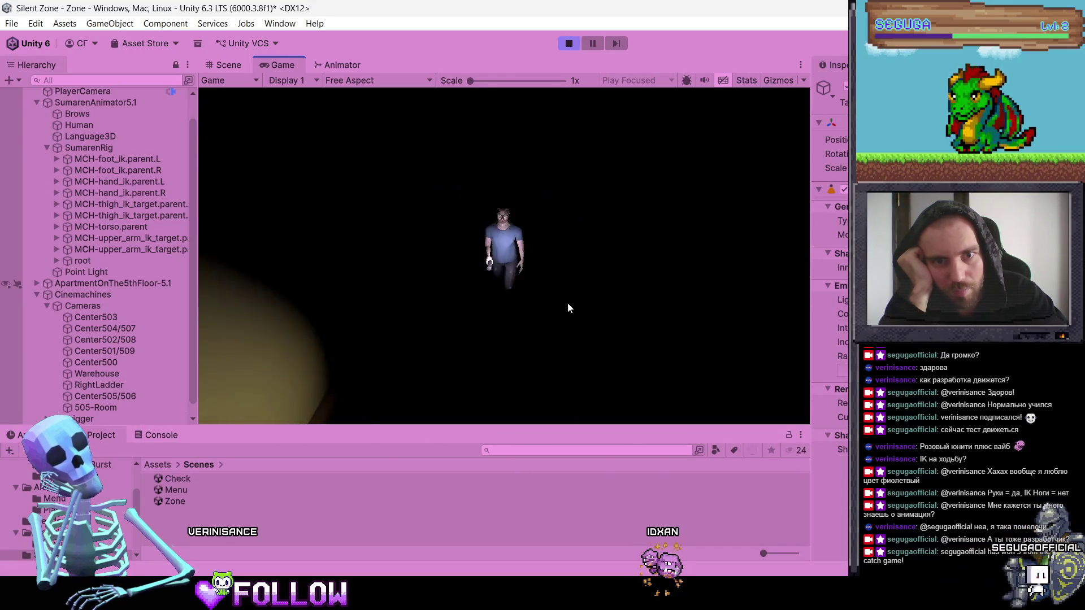
pyautogui.press('w')
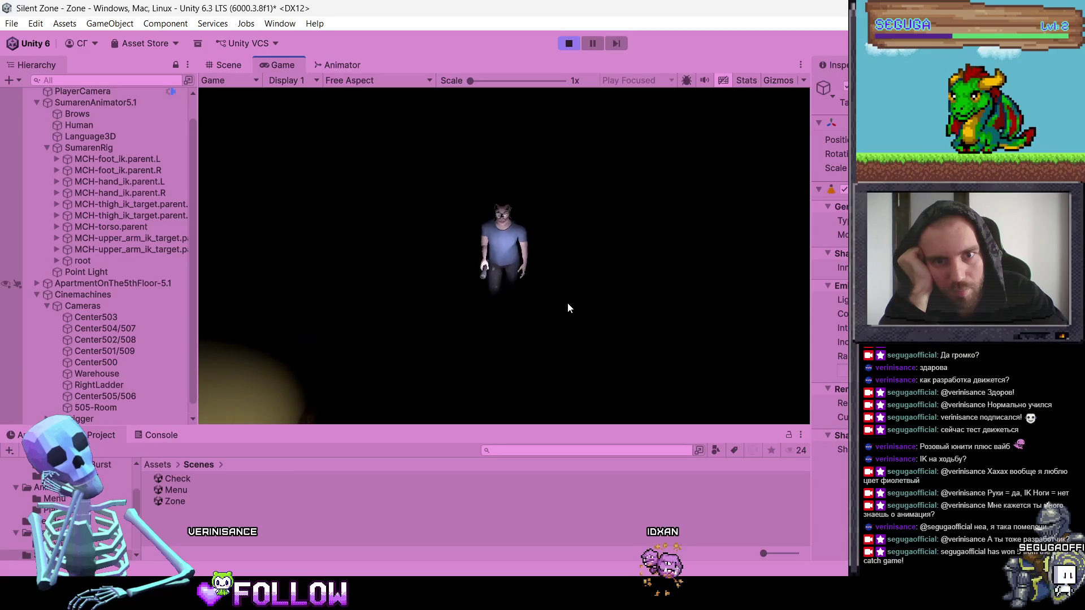
pyautogui.press('d')
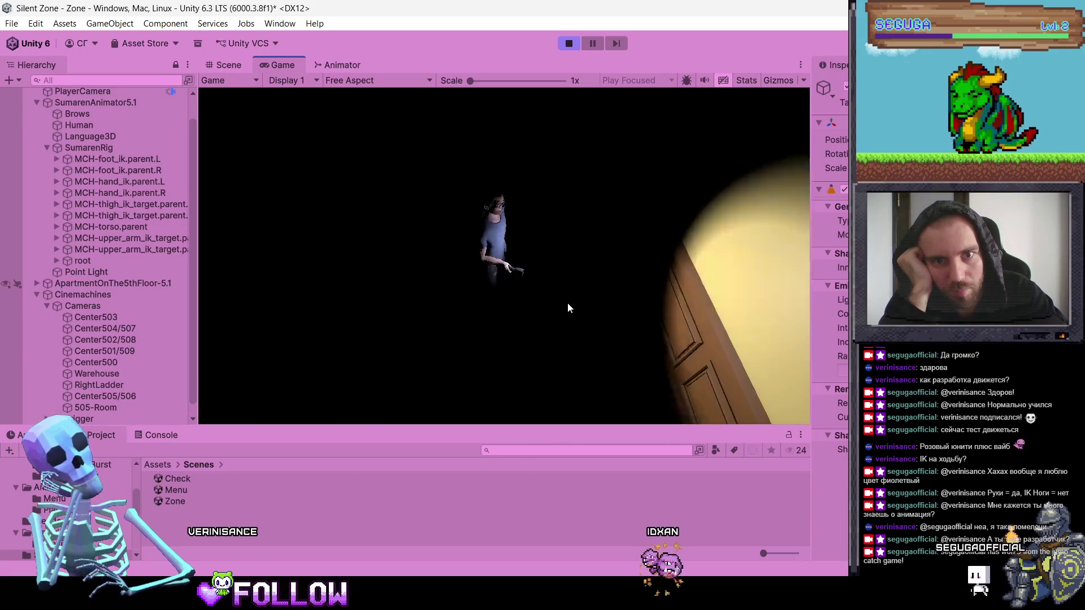
pyautogui.press('s')
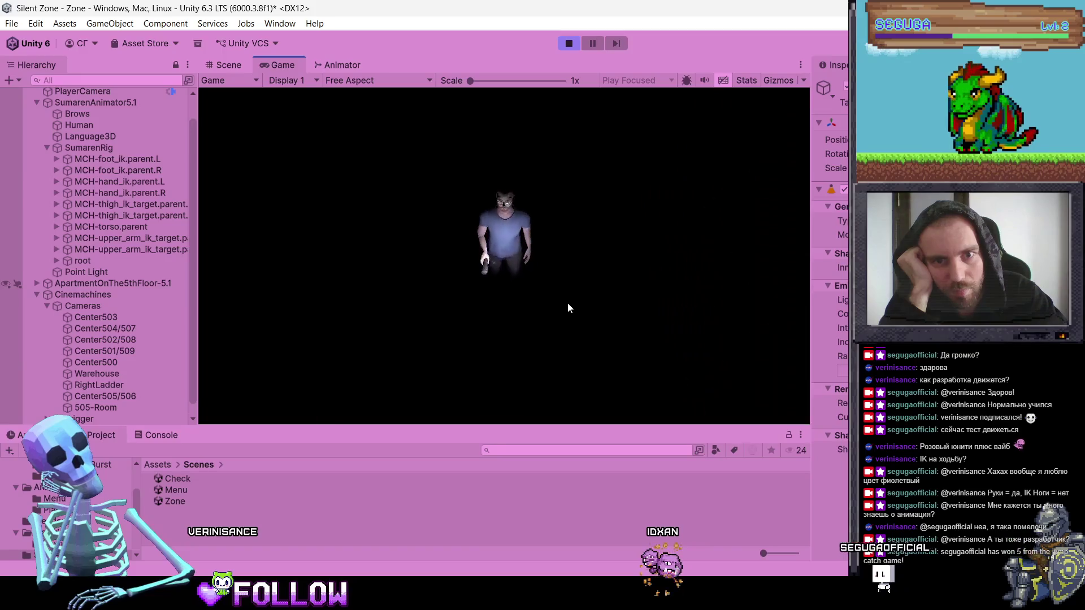
pyautogui.press('w')
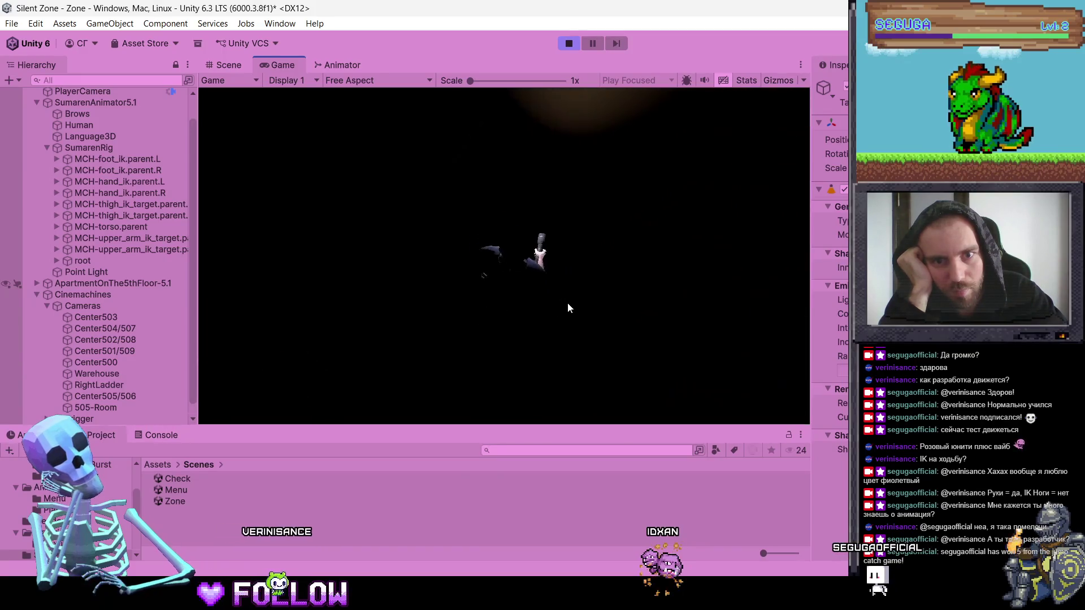
pyautogui.press('a')
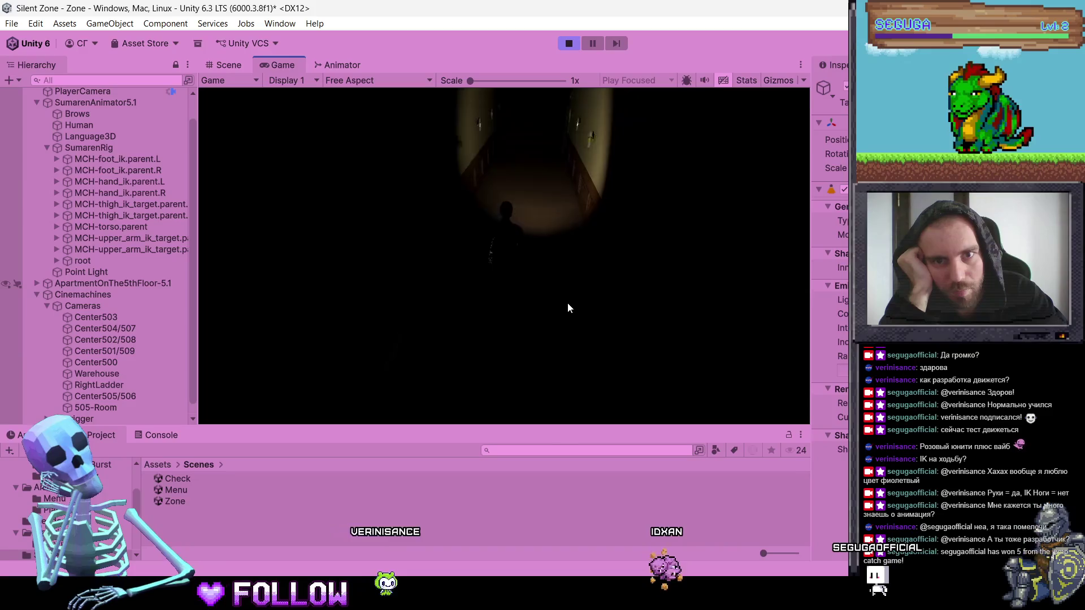
# Step: Sweep the flashlight across the right door and corridor wall, then stop the game
pyautogui.press('d')
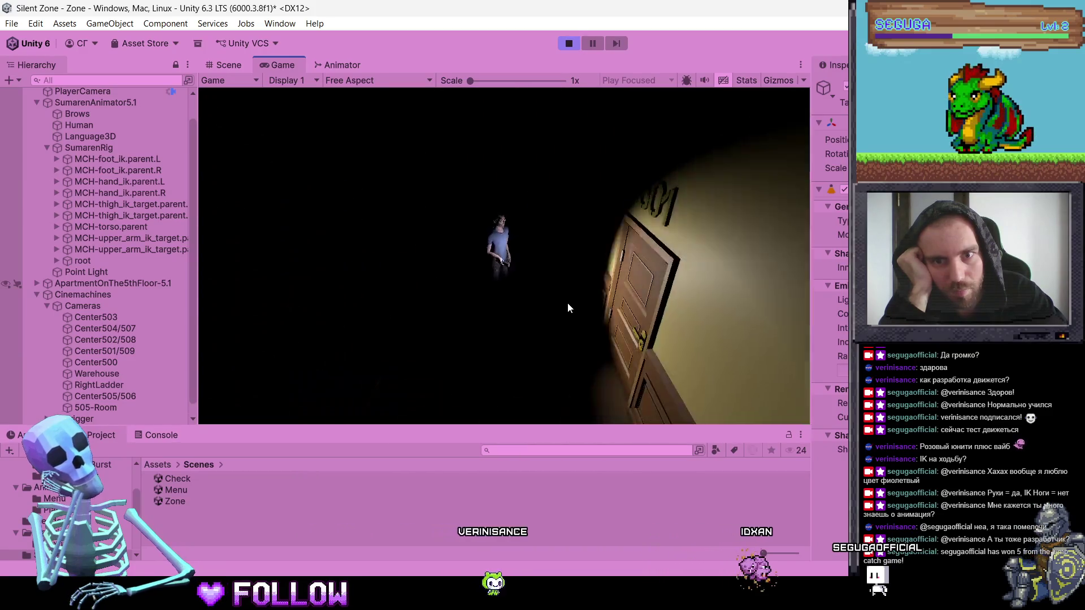
pyautogui.press('a')
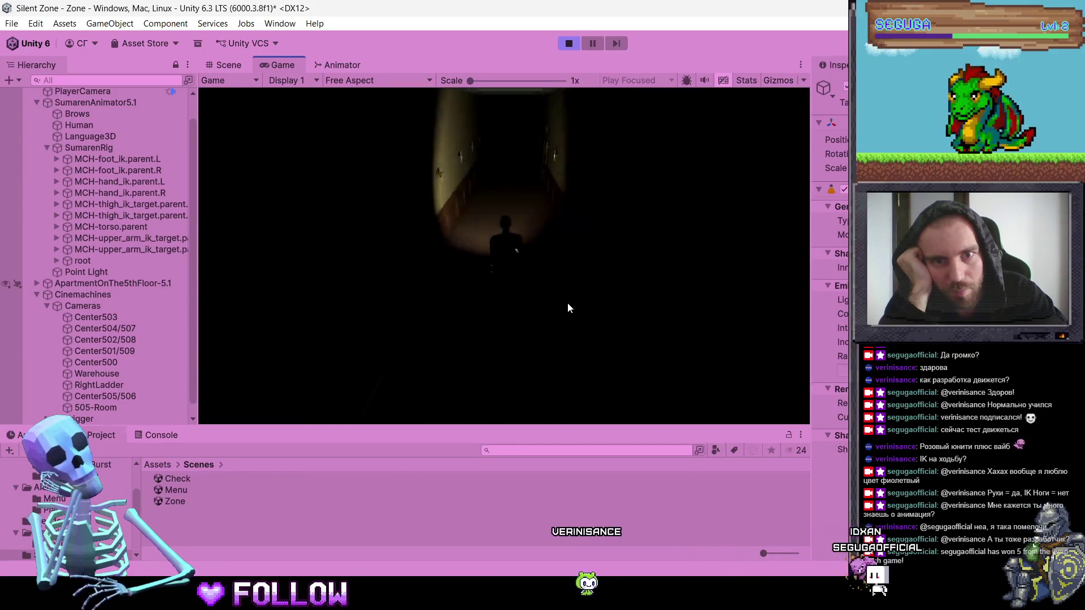
pyautogui.press('w')
pyautogui.press('w')
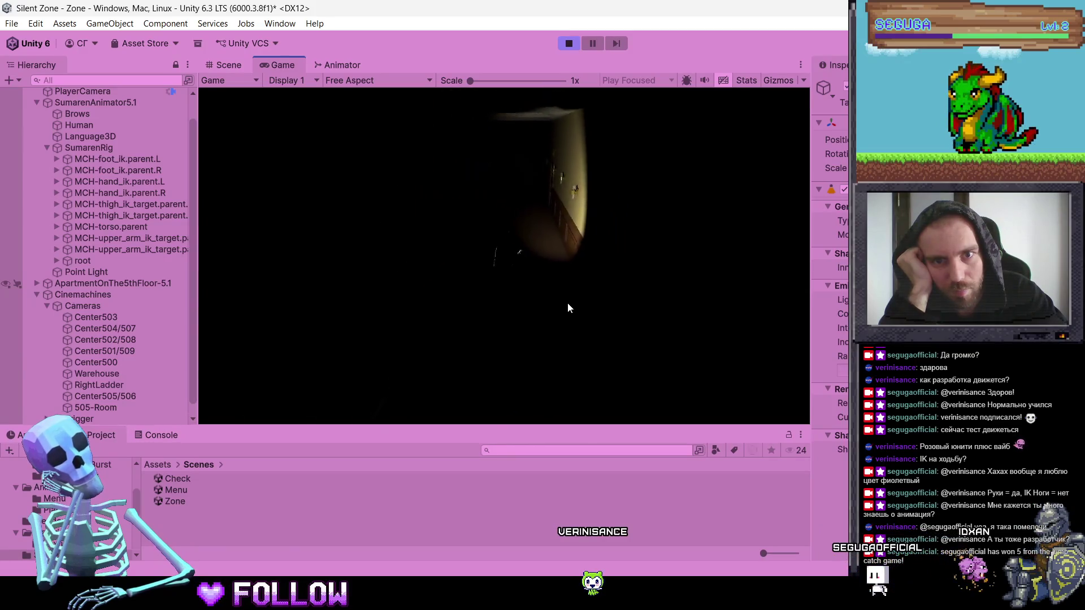
pyautogui.press('d')
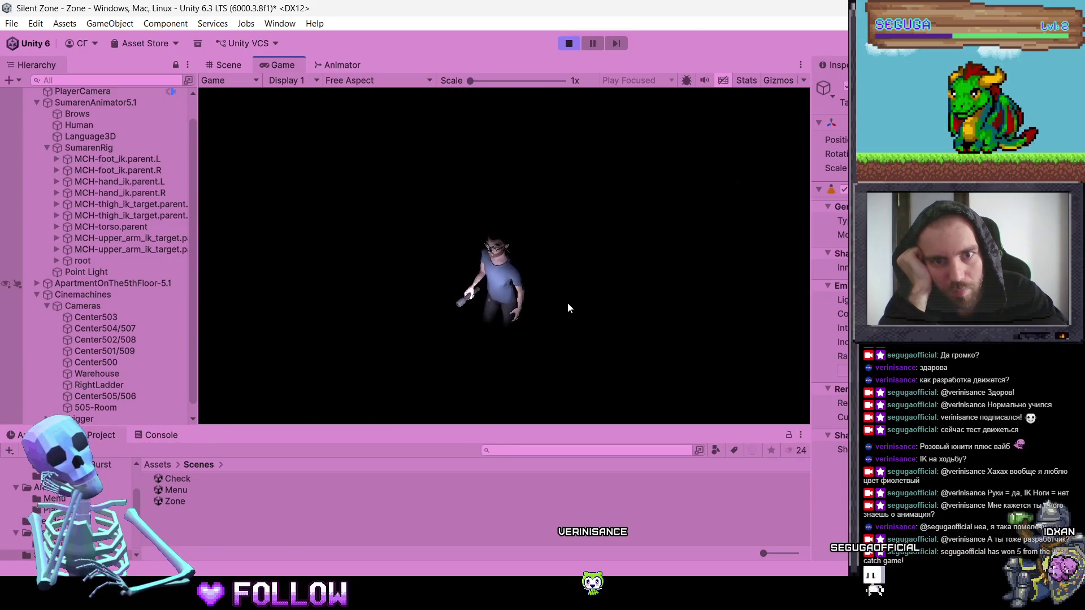
pyautogui.press('d')
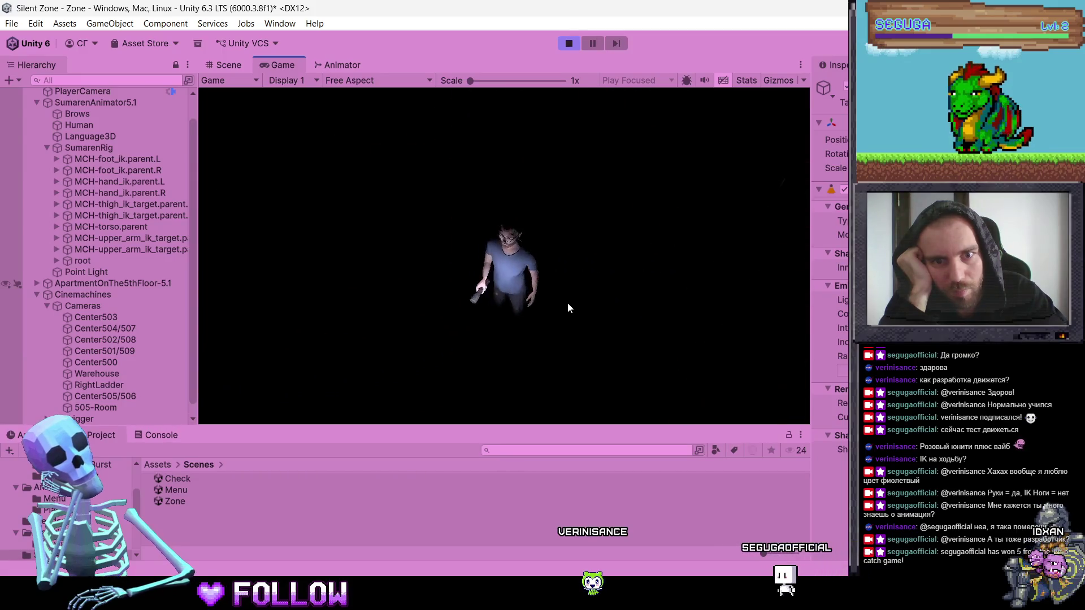
pyautogui.press('d')
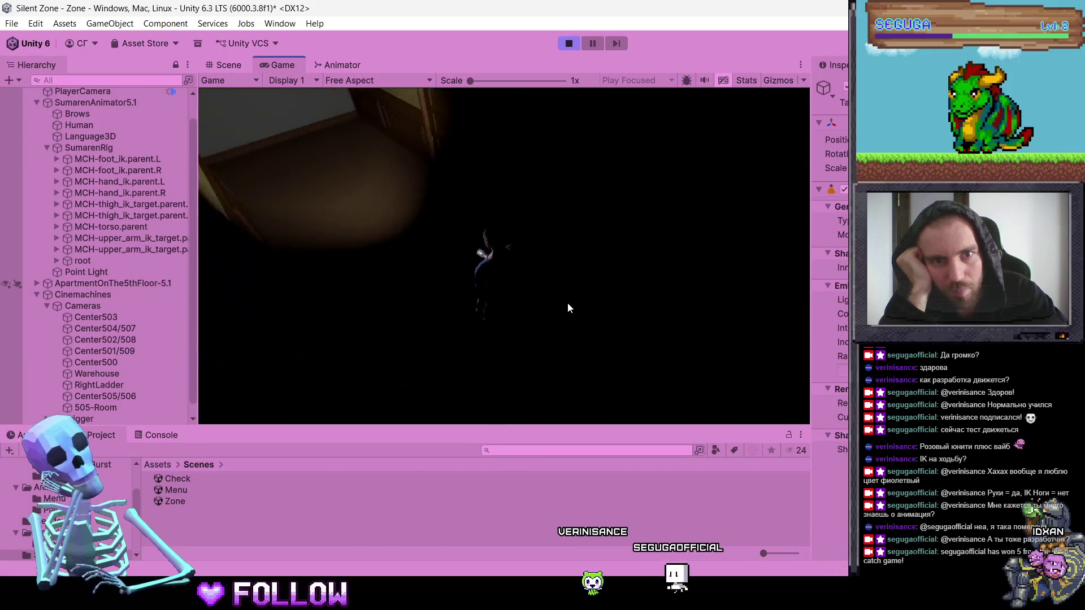
pyautogui.click(568, 43)
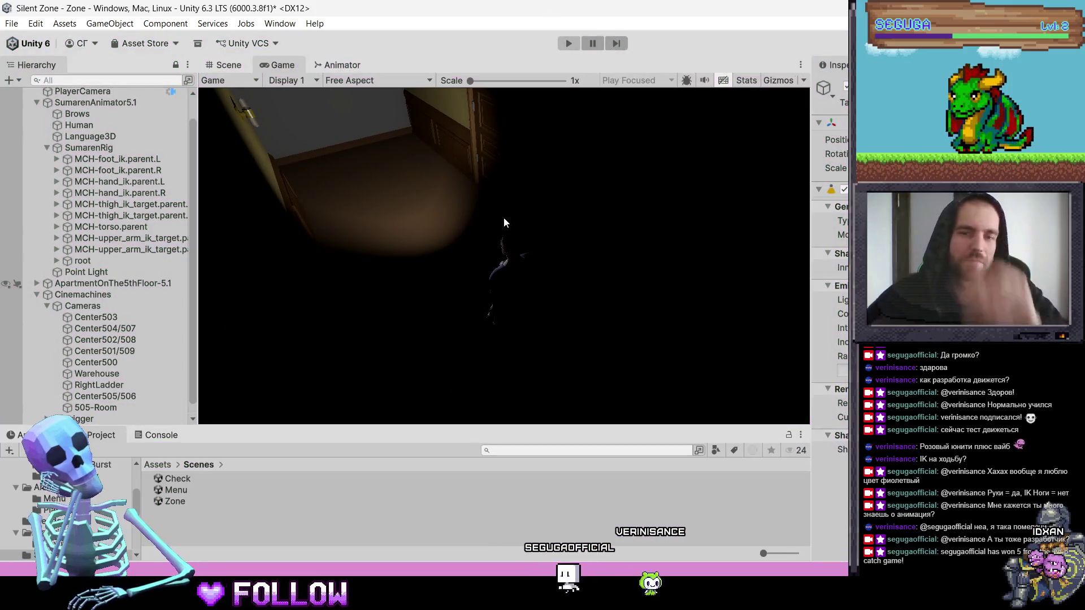
# Step: Frame the Point Light, lower it and shrink its range to about 0.91
pyautogui.click(519, 234)
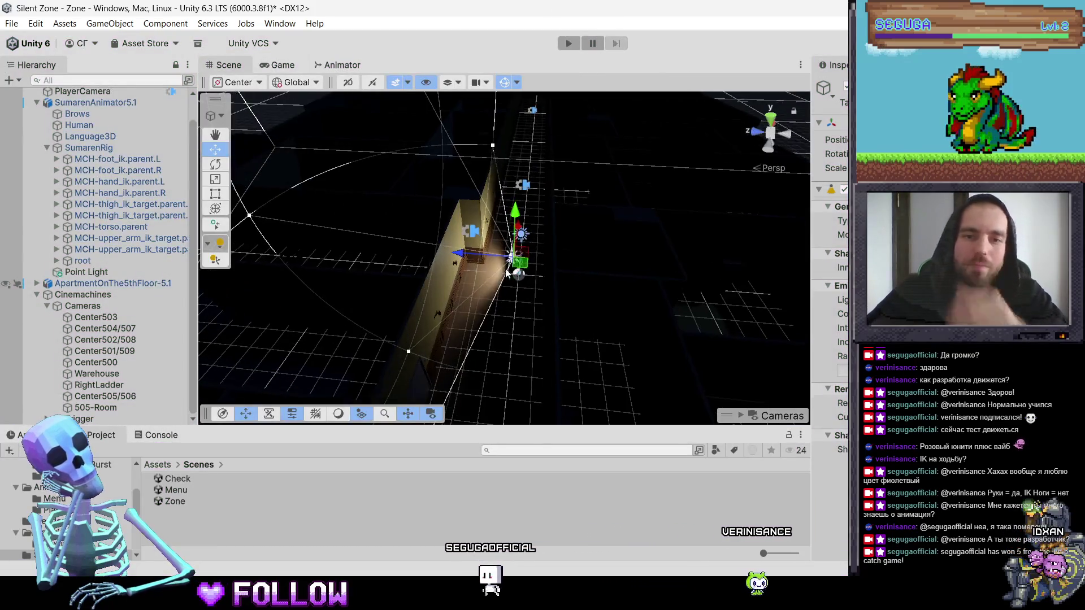
pyautogui.press('f')
pyautogui.moveTo(590, 236); pyautogui.dragTo(686, 146)
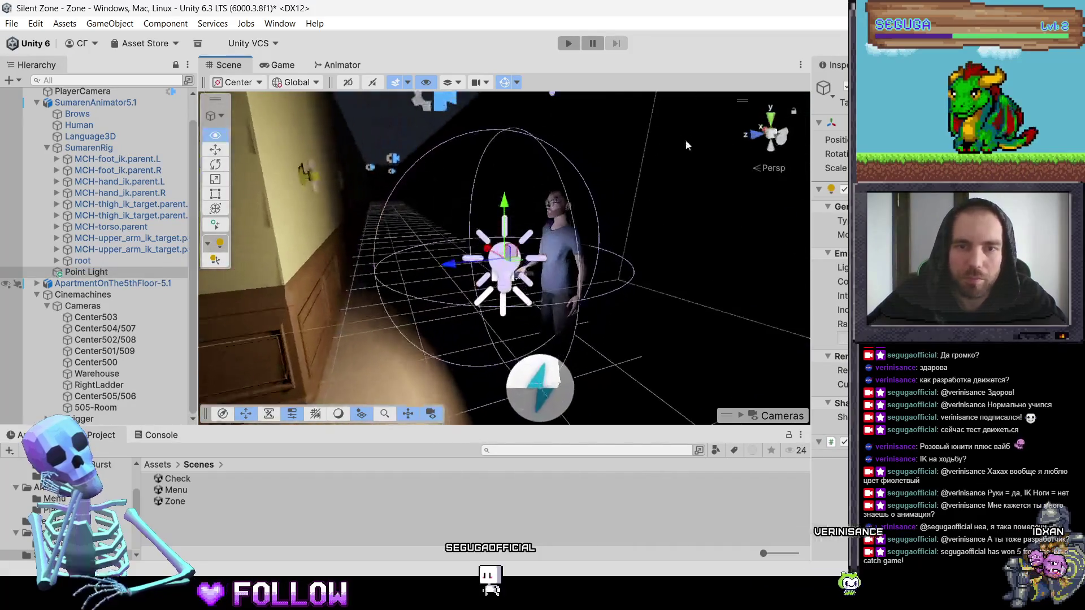
pyautogui.moveTo(504, 207)
pyautogui.mouseDown()
pyautogui.moveTo(506, 263)
pyautogui.moveTo(507, 245)
pyautogui.mouseUp()
pyautogui.moveTo(509, 178)
pyautogui.mouseDown()
pyautogui.moveTo(511, 122)
pyautogui.moveTo(510, 176)
pyautogui.mouseUp()
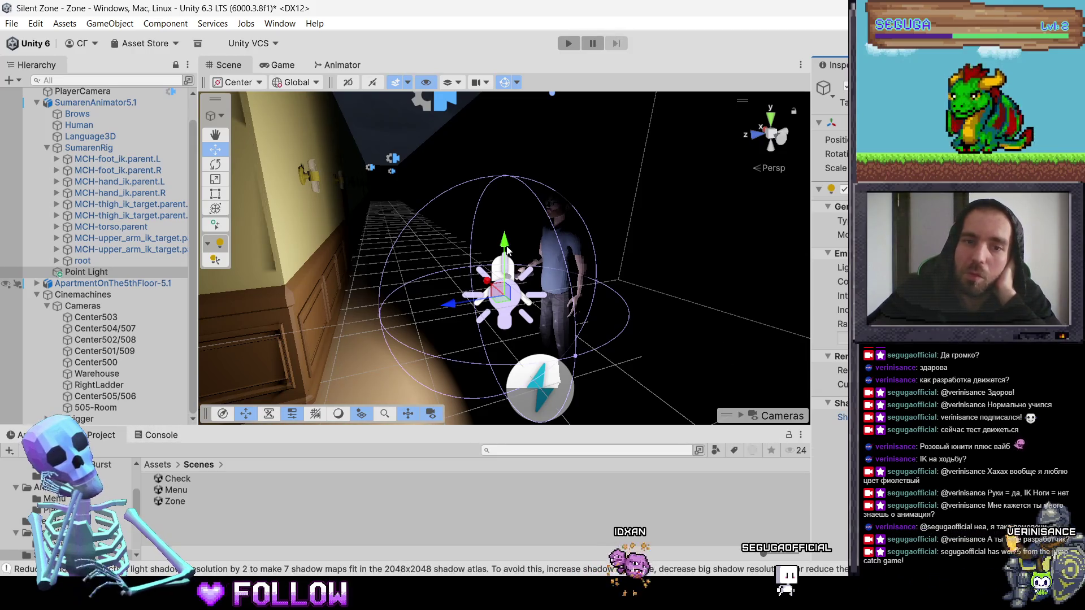
pyautogui.moveTo(506, 250); pyautogui.dragTo(509, 237)
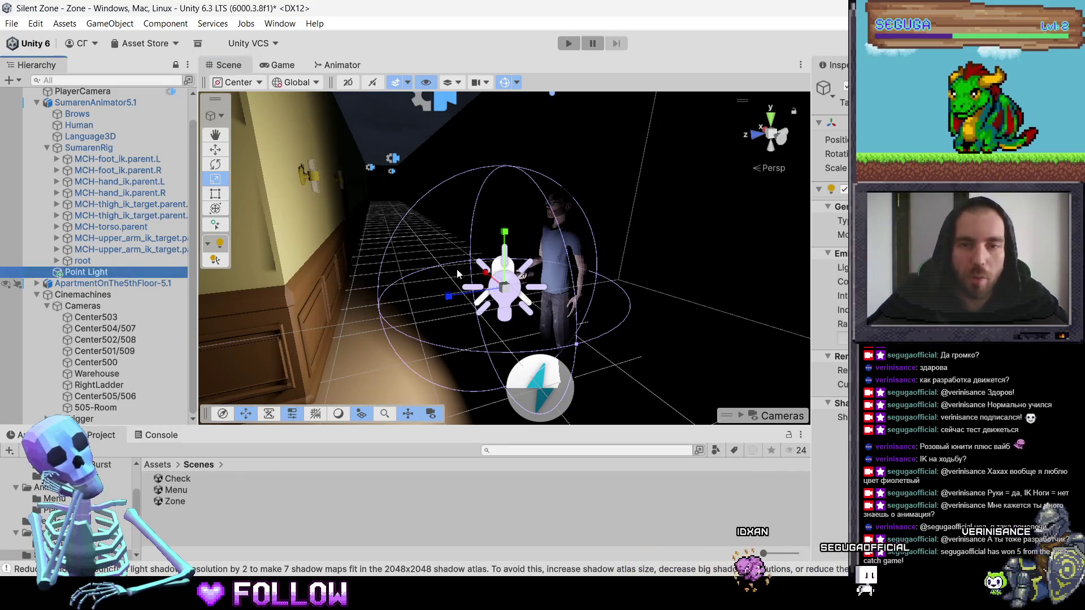
# Step: Raise the Point Light further with the Move tool and adjust its Intensity
pyautogui.press('w')
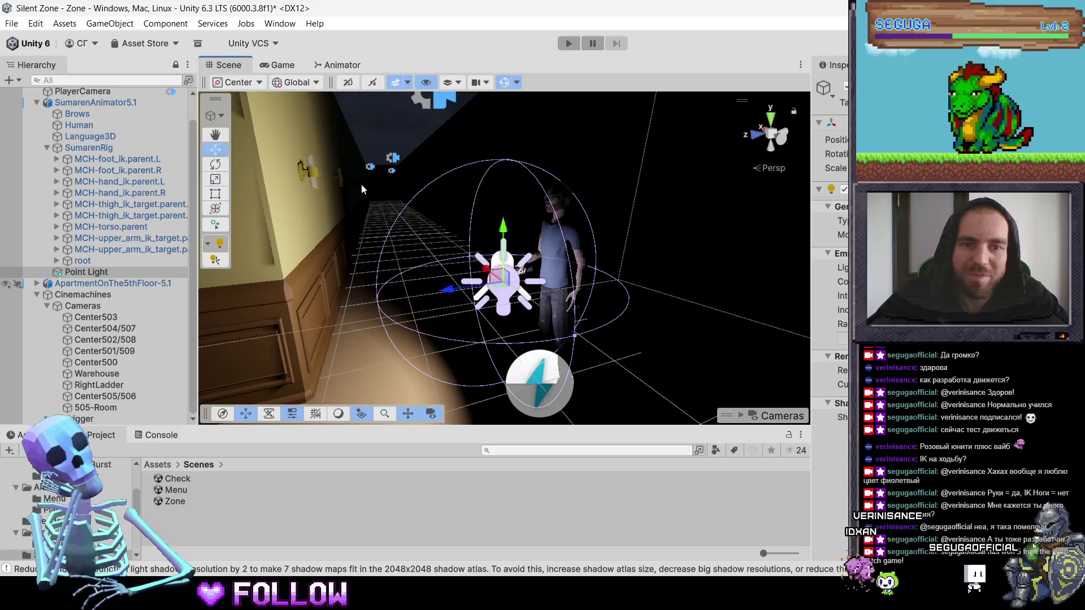
pyautogui.moveTo(505, 227)
pyautogui.mouseDown()
pyautogui.moveTo(511, 206)
pyautogui.moveTo(544, 199)
pyautogui.mouseUp()
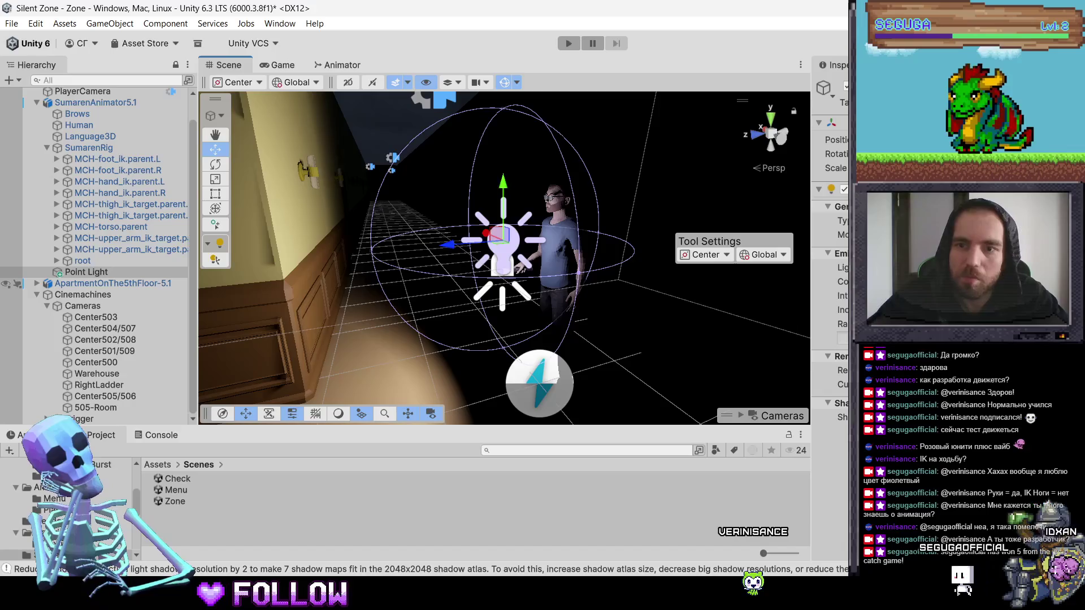
pyautogui.click(842, 295)
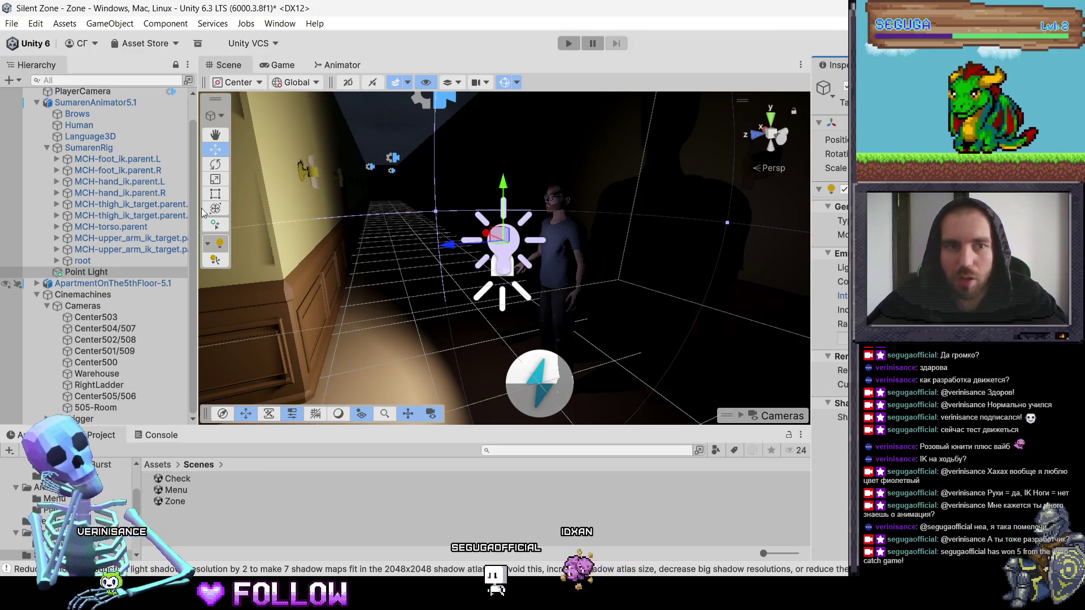
# Step: Duplicate the Point Light and move the copy down beside the character's foot
pyautogui.click(88, 272)
pyautogui.keyDown('ctrl'); pyautogui.click(133, 273); pyautogui.keyUp('ctrl')
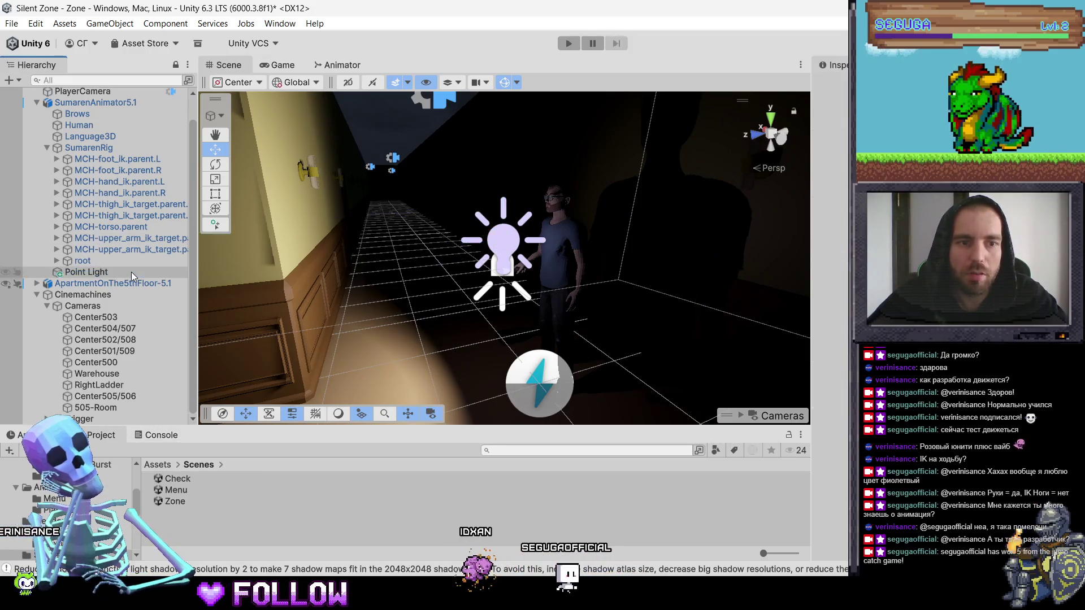
pyautogui.click(131, 272)
pyautogui.hotkey('ctrl', 'd')
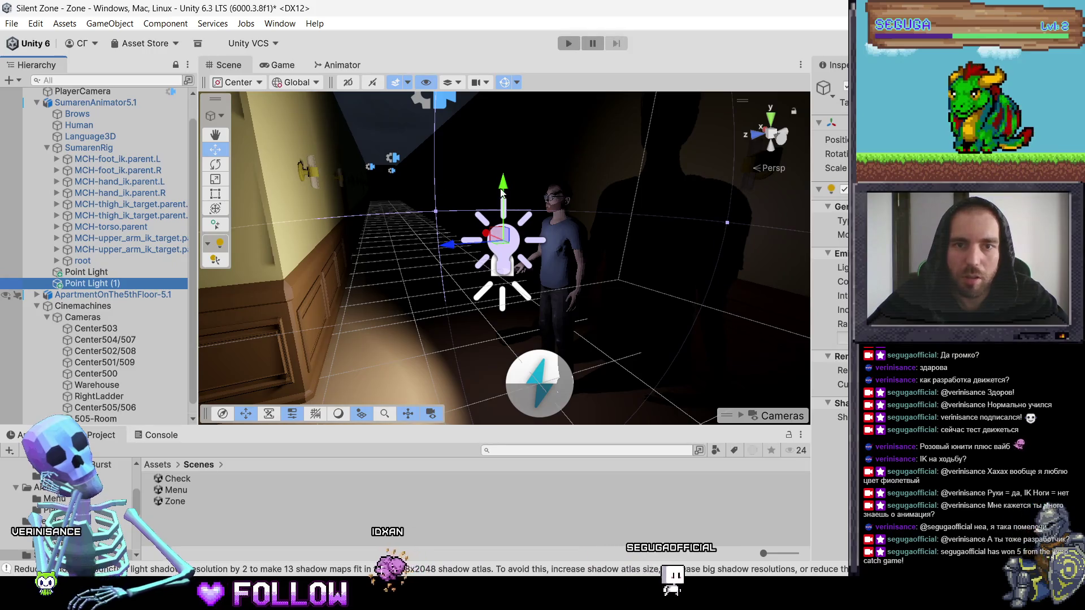
pyautogui.moveTo(501, 193); pyautogui.dragTo(488, 314)
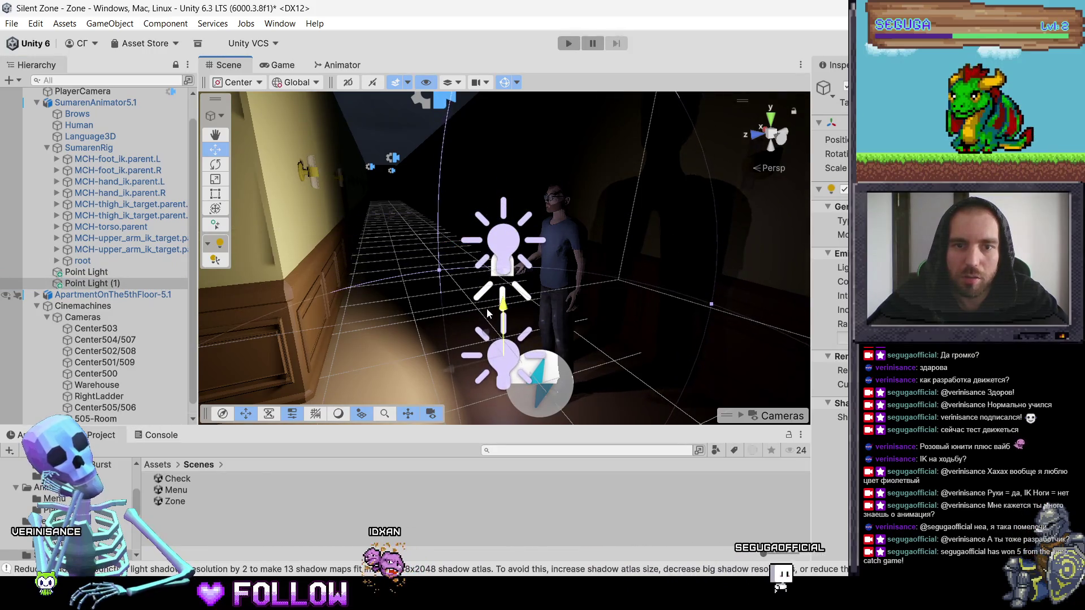
pyautogui.press('f')
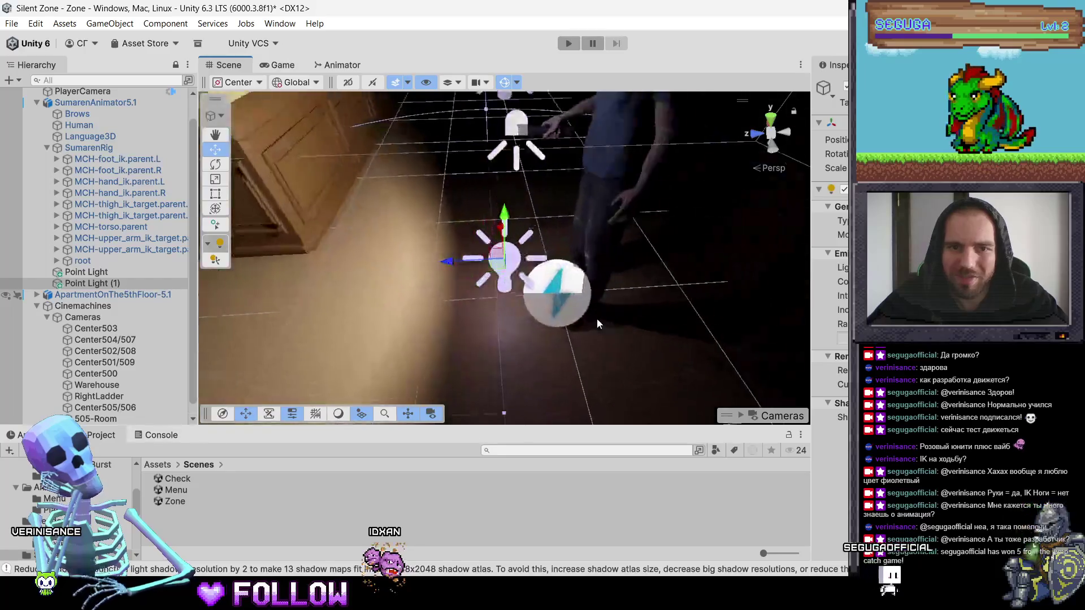
pyautogui.moveTo(597, 317)
pyautogui.mouseDown()
pyautogui.moveTo(502, 269)
pyautogui.moveTo(527, 274)
pyautogui.moveTo(489, 278)
pyautogui.mouseUp()
pyautogui.click(547, 195)
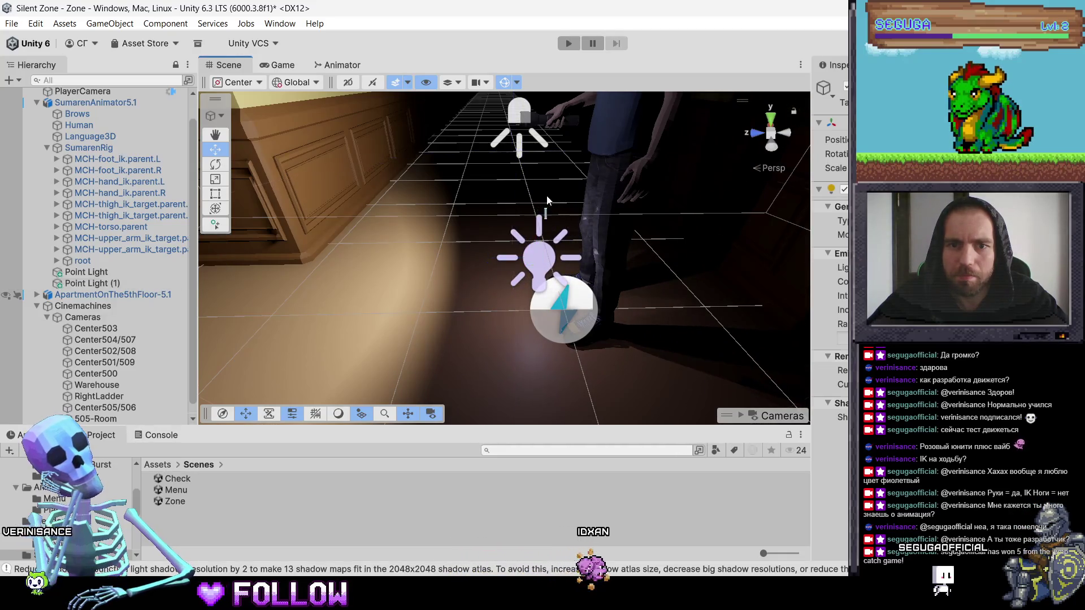
# Step: Raise Point Light (1)'s intensity to brighten the floor, then start a playtest
pyautogui.click(137, 283)
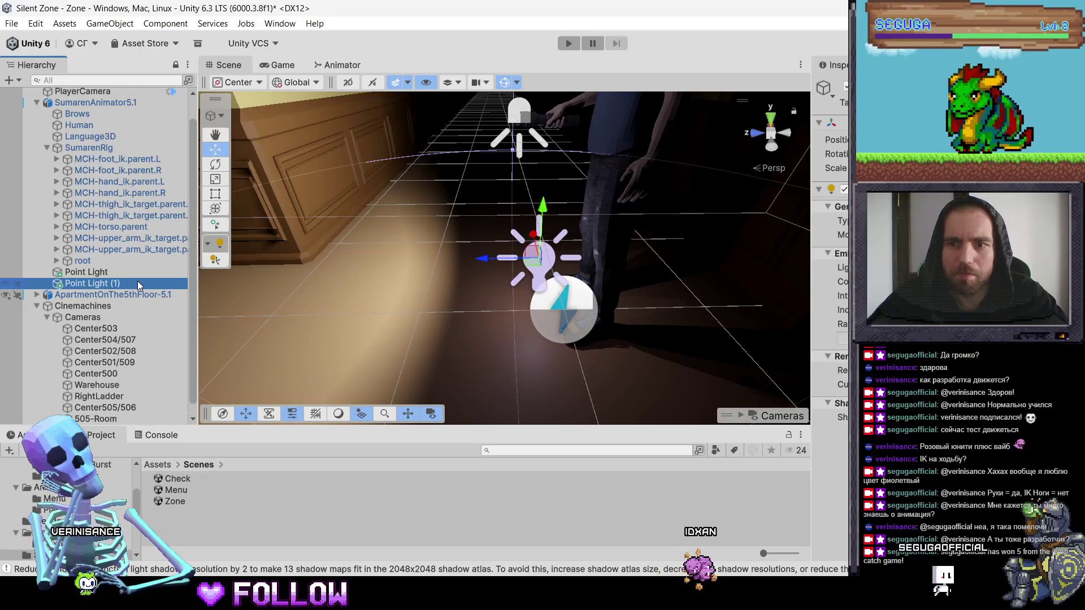
pyautogui.moveTo(842, 296)
pyautogui.mouseDown()
pyautogui.moveTo(815, 328)
pyautogui.moveTo(830, 328)
pyautogui.mouseUp()
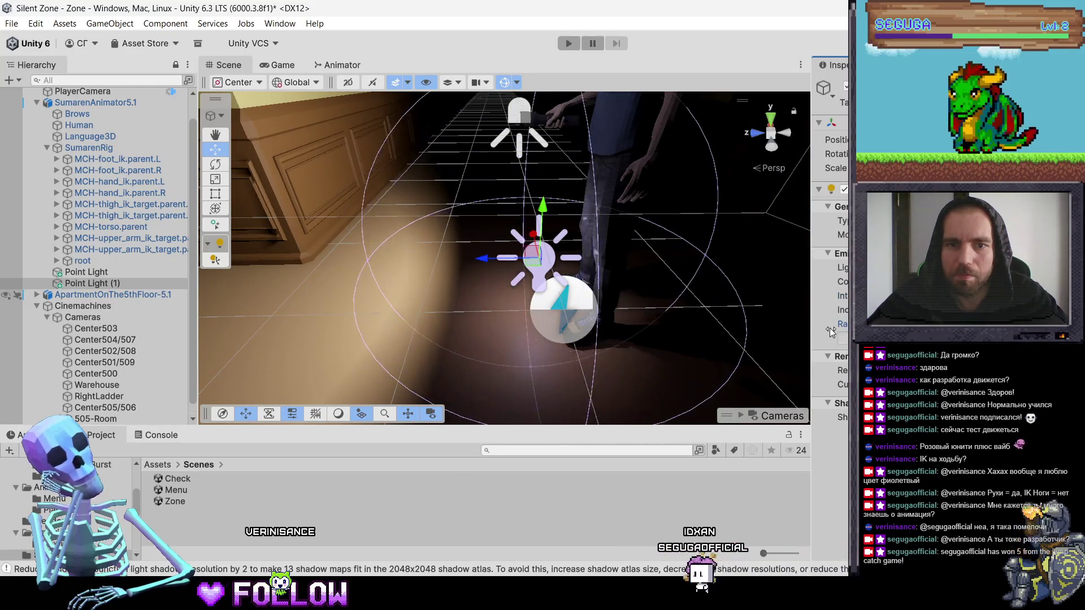
pyautogui.click(677, 307)
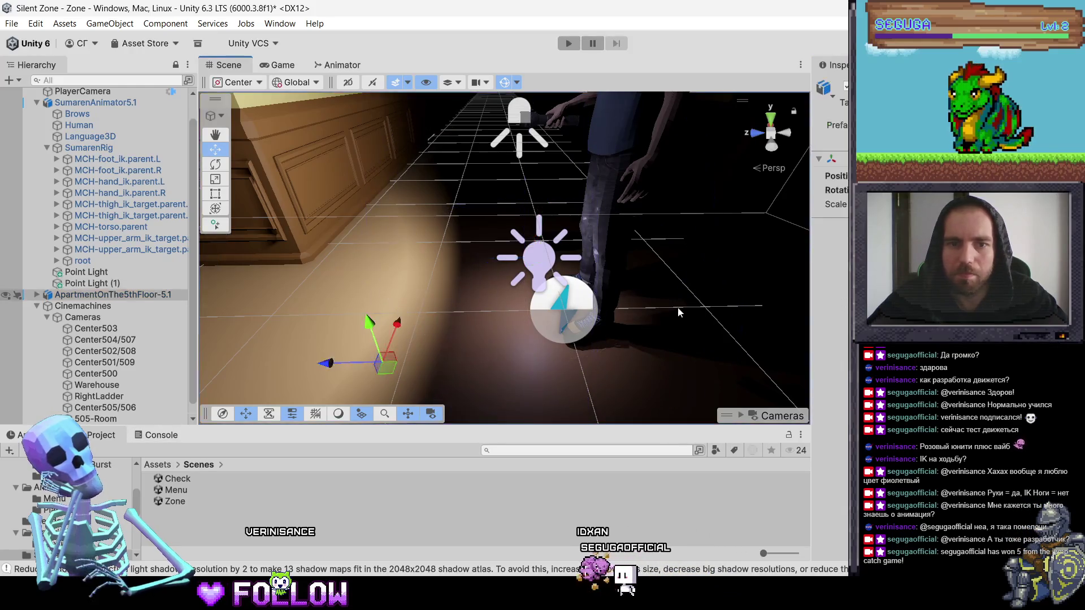
pyautogui.click(114, 284)
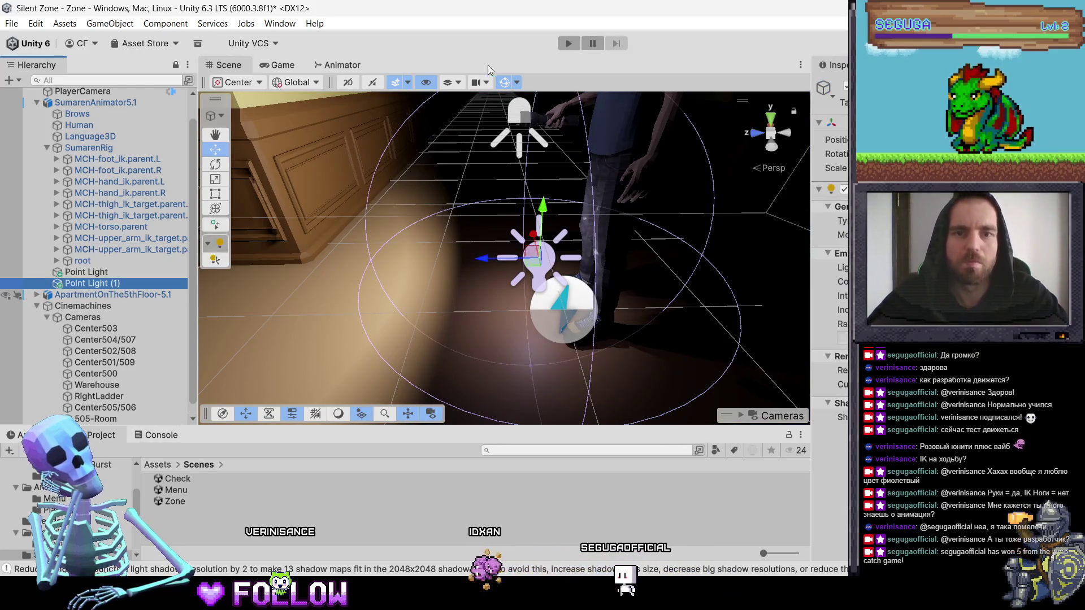
pyautogui.click(572, 43)
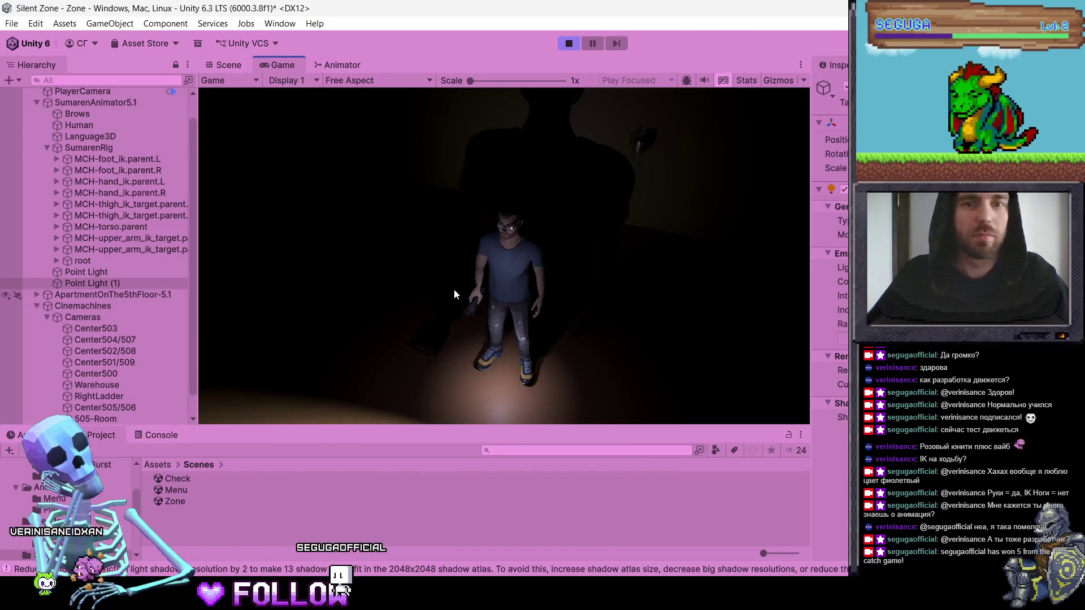
# Step: Turn and walk the character down the lit corridor with WASD, then stop play mode
pyautogui.press('d')
pyautogui.press('d')
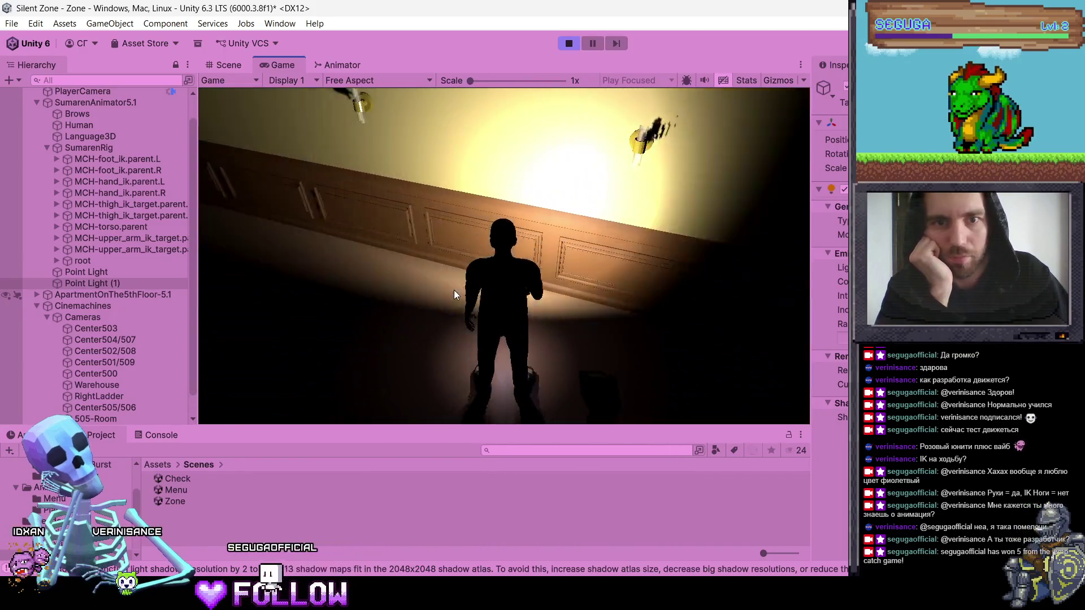
pyautogui.press('s')
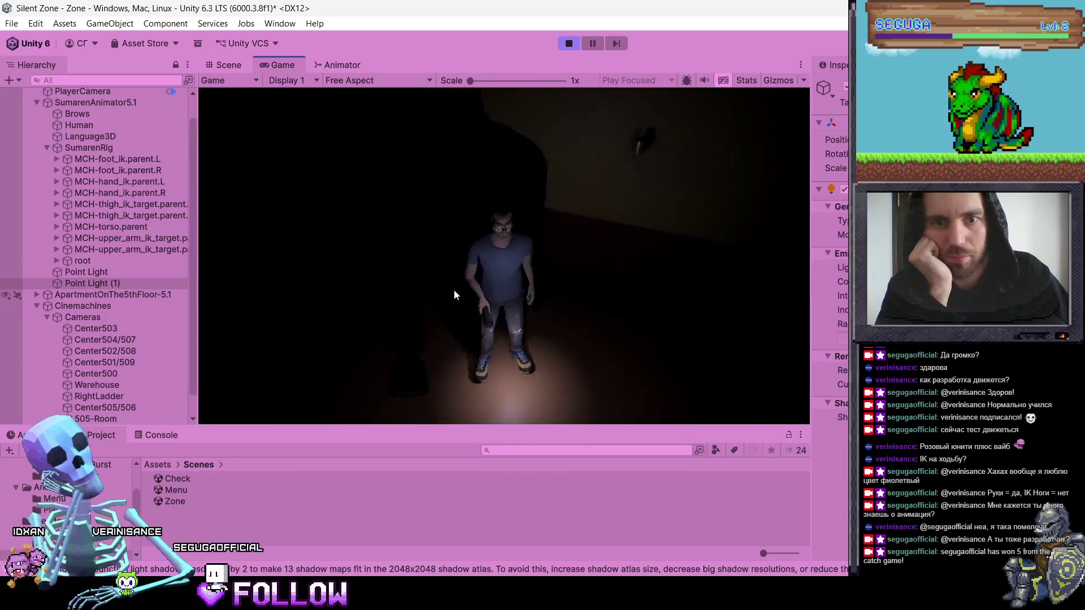
pyautogui.press('d')
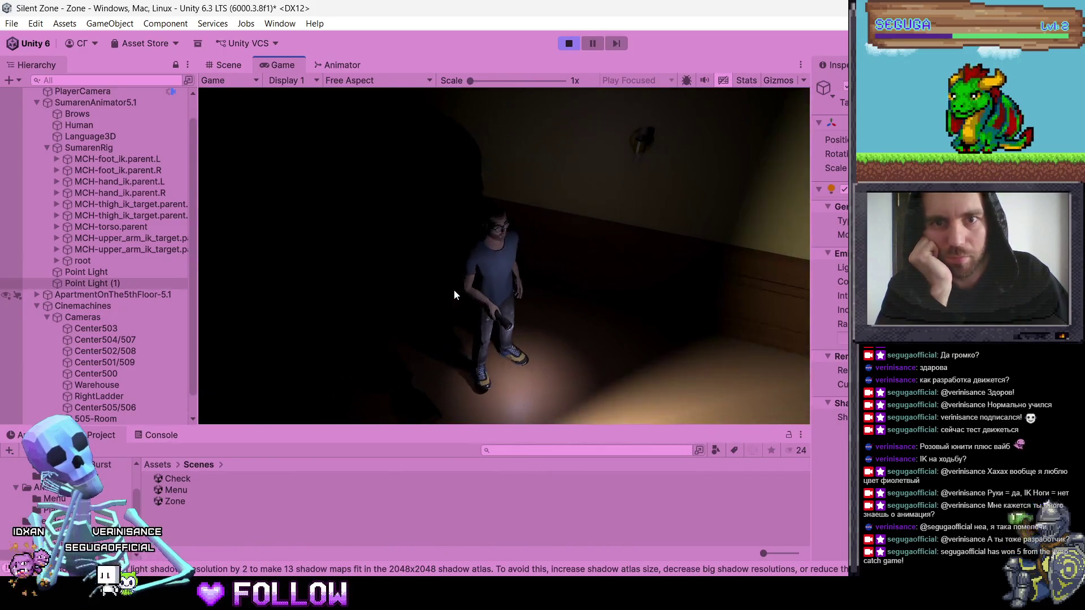
pyautogui.press('w')
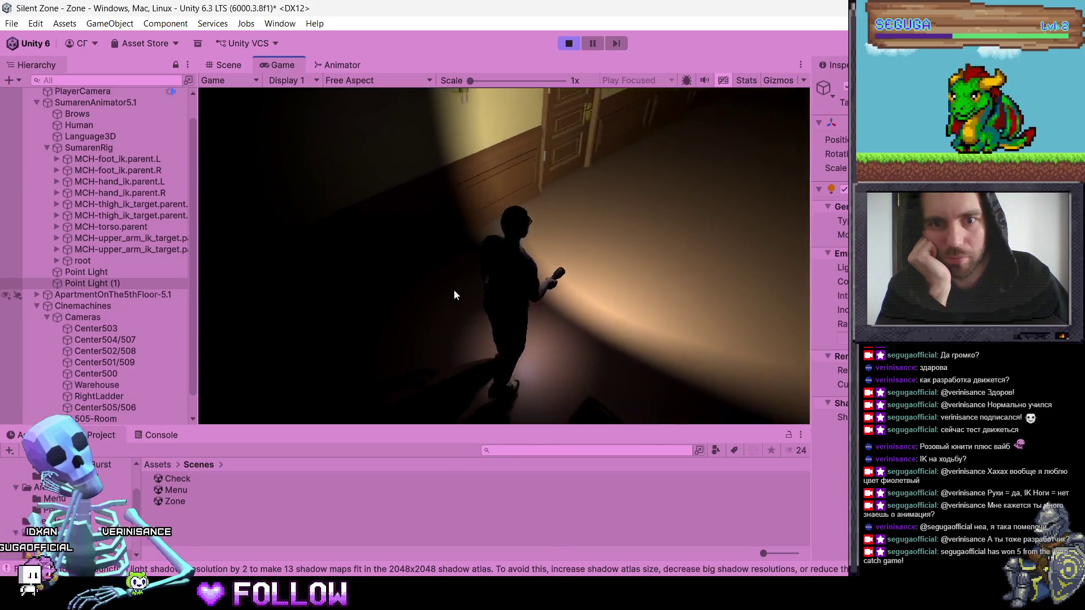
pyautogui.press('w')
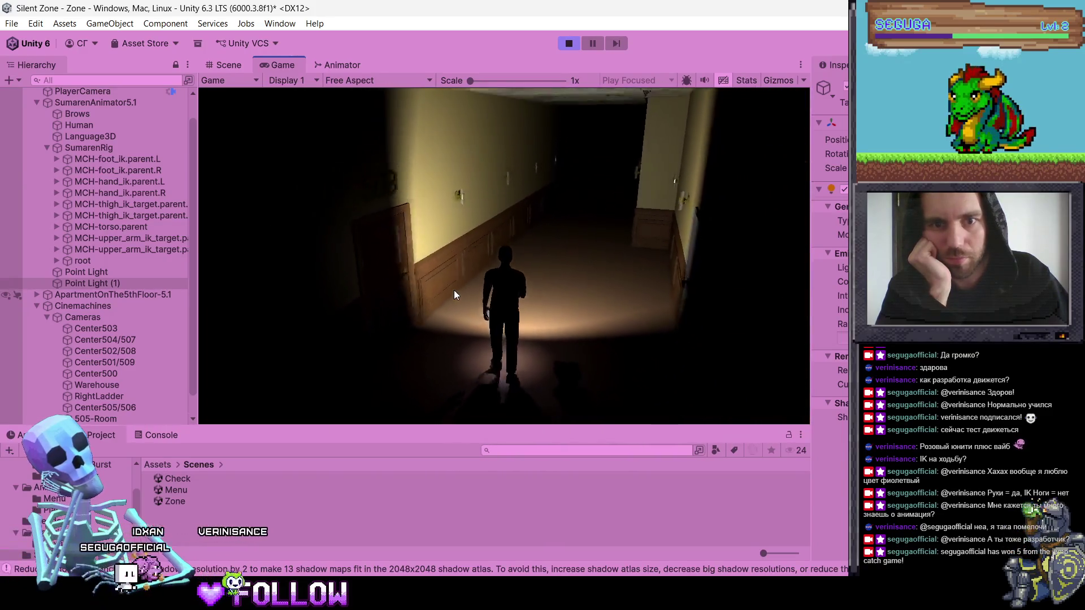
pyautogui.press('w')
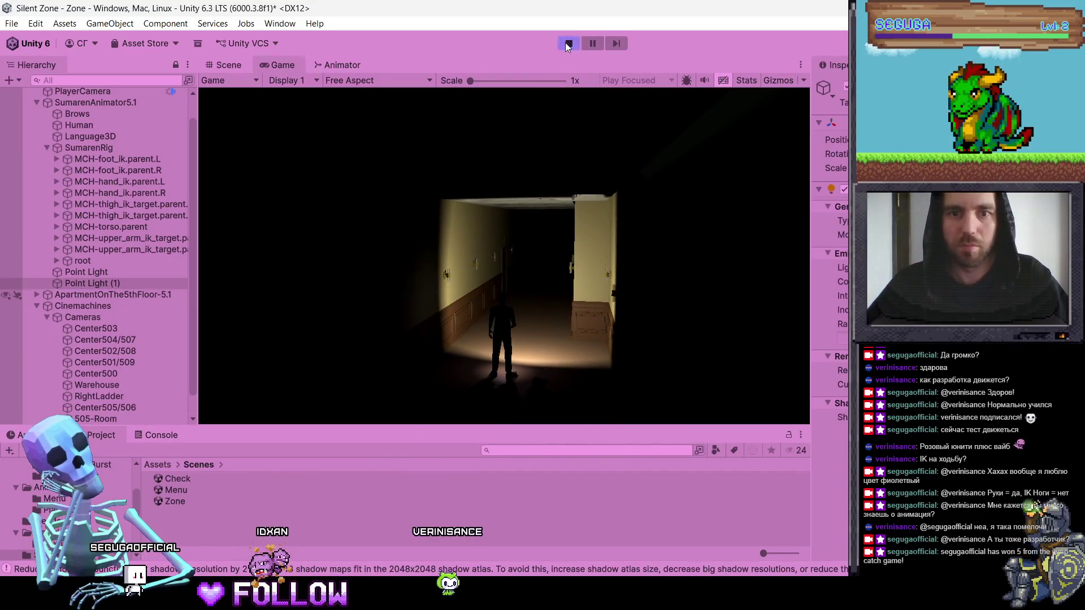
pyautogui.hotkey('ctrl', 'p')
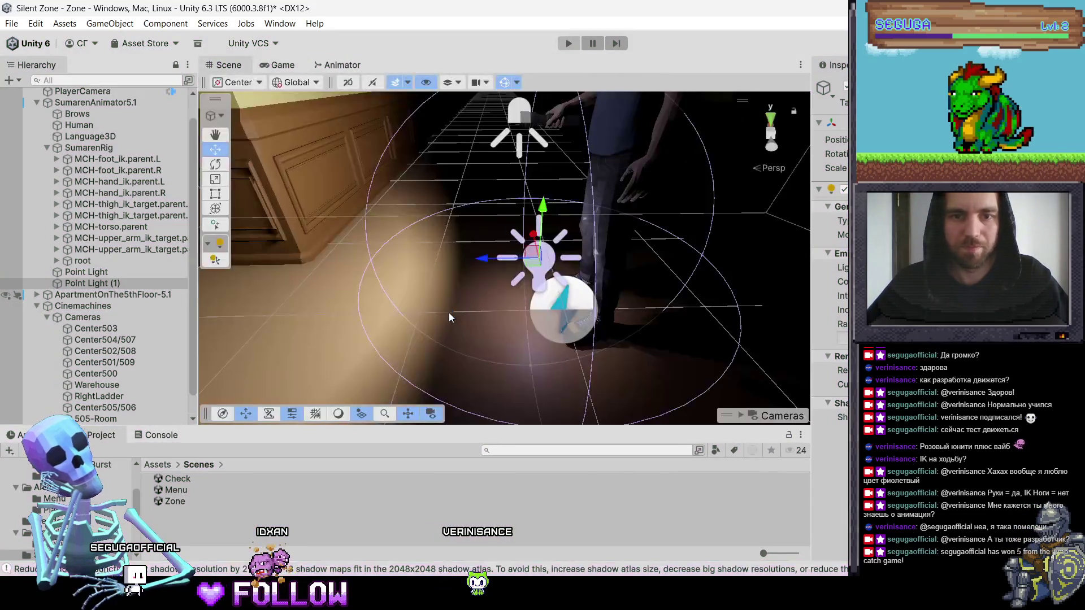
# Step: Slide Point Light (1) left and along its depth axis, and enlarge its range
pyautogui.moveTo(481, 261); pyautogui.dragTo(422, 261)
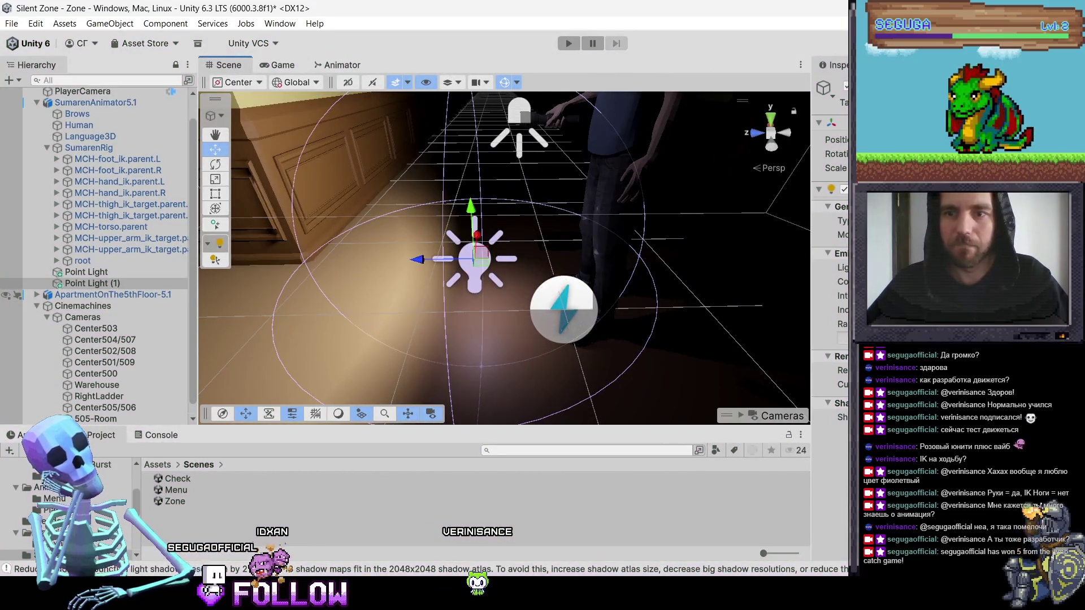
pyautogui.moveTo(846, 327); pyautogui.dragTo(884, 326)
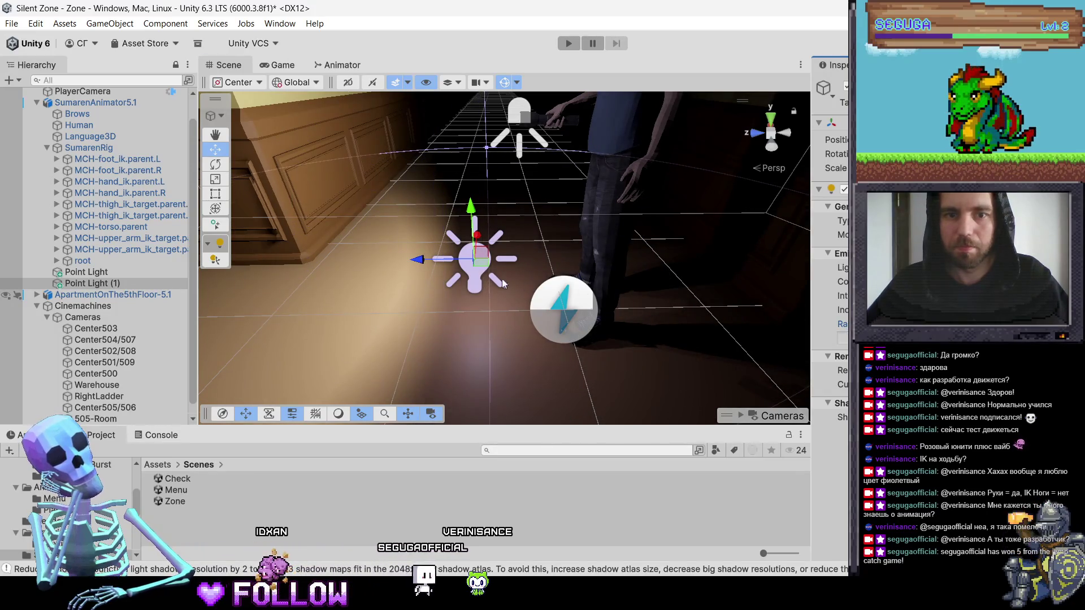
pyautogui.moveTo(433, 260); pyautogui.dragTo(408, 259)
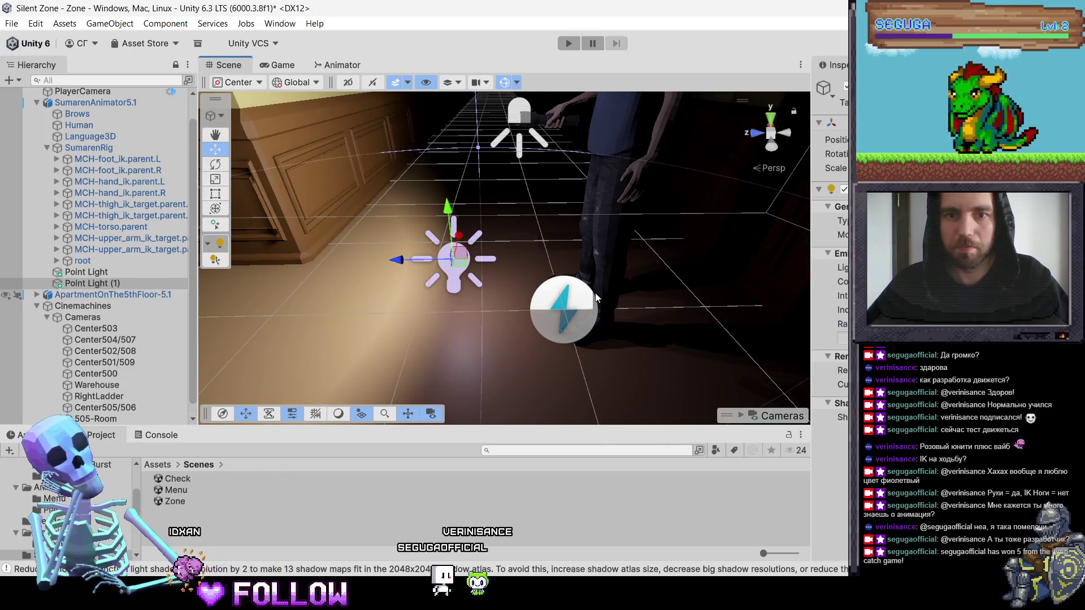
pyautogui.press('f')
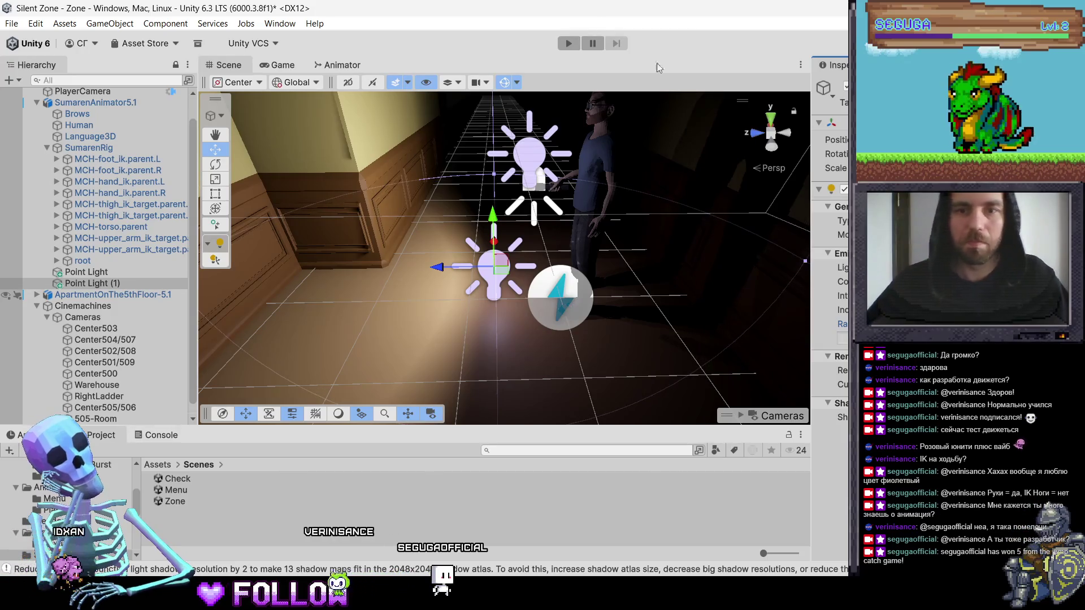
# Step: Run a playtest to judge the character's under-lighting, then stop it
pyautogui.click(569, 43)
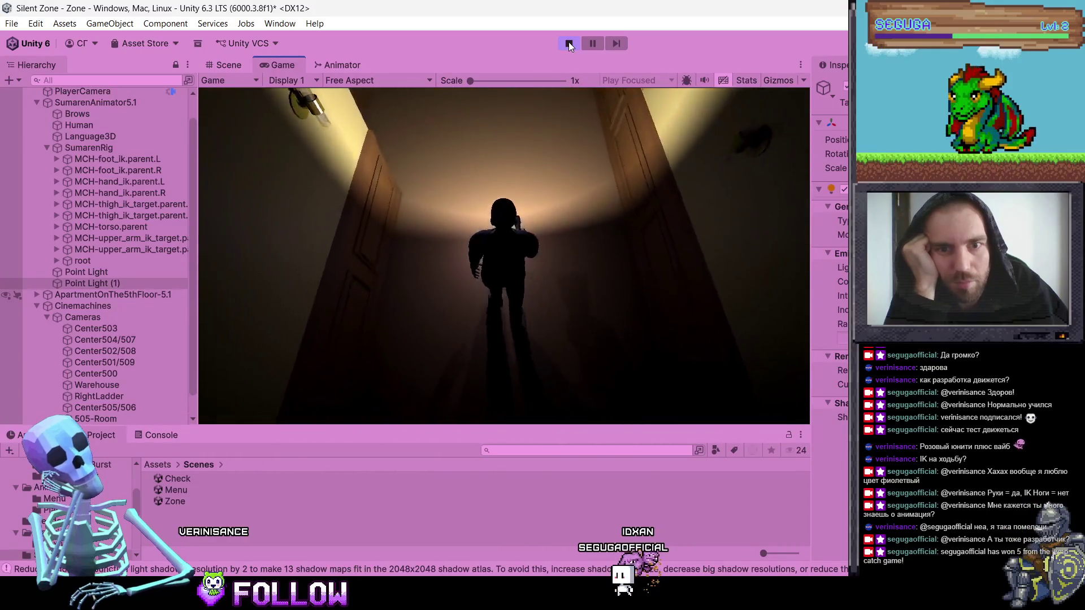
pyautogui.click(569, 46)
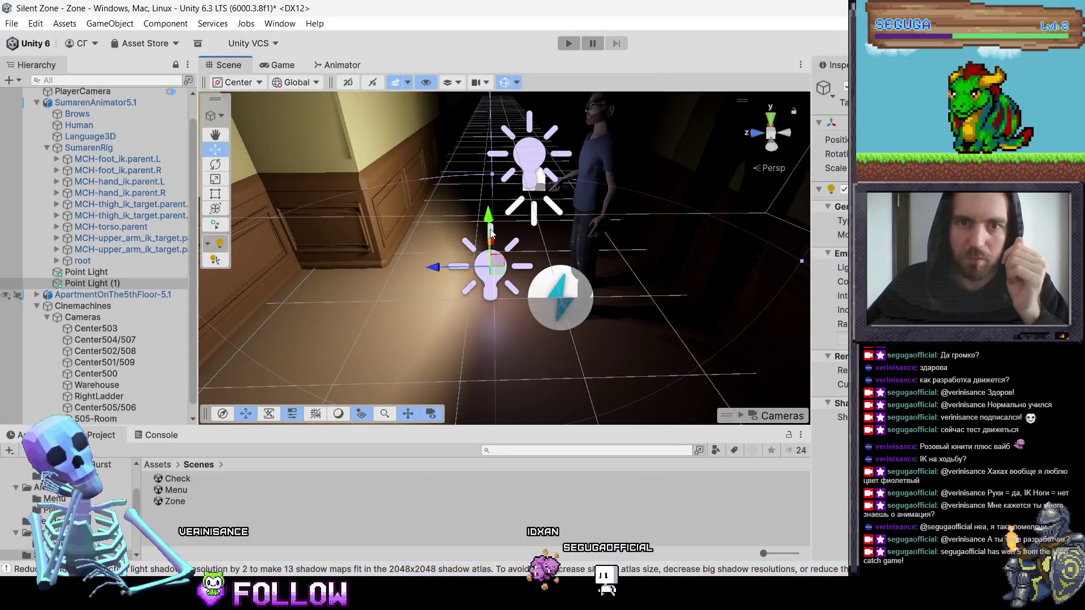
# Step: Raise the selected point light slightly and orbit the view around the lit character
pyautogui.moveTo(490, 223)
pyautogui.mouseDown()
pyautogui.moveTo(490, 214)
pyautogui.moveTo(680, 147)
pyautogui.moveTo(706, 215)
pyautogui.moveTo(700, 233)
pyautogui.moveTo(678, 237)
pyautogui.mouseUp()
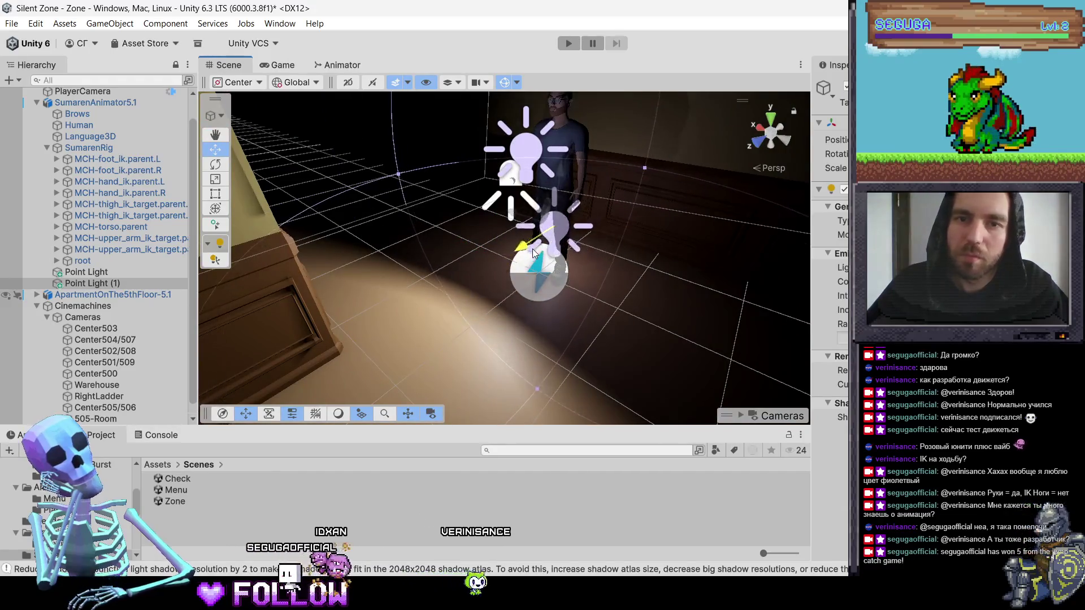
pyautogui.press('f')
pyautogui.moveTo(505, 256); pyautogui.dragTo(338, 307)
pyautogui.scroll(-5, 337, 307)
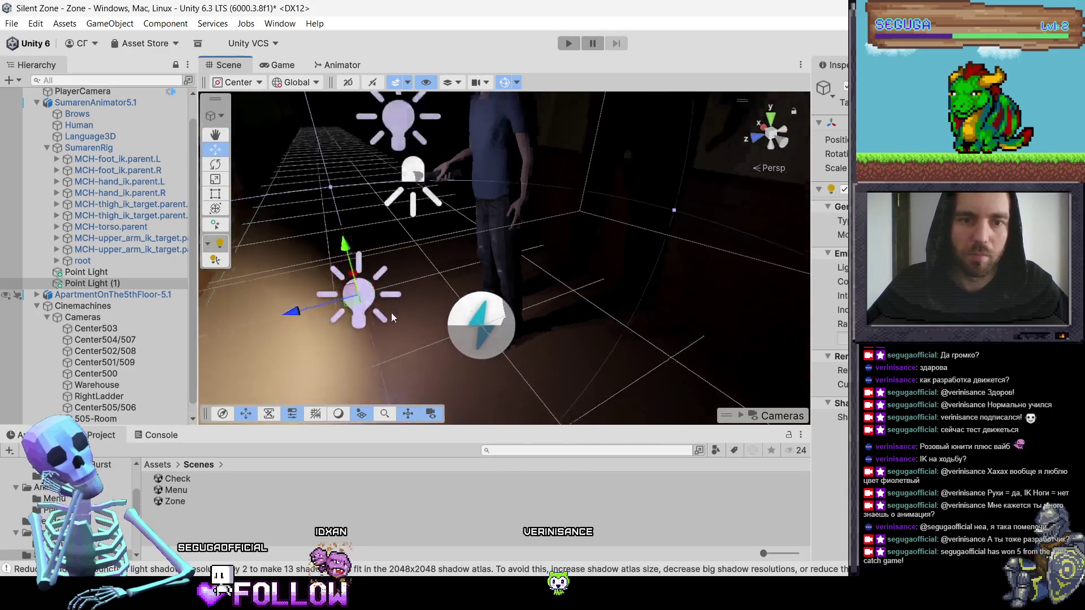
pyautogui.moveTo(372, 298); pyautogui.dragTo(170, 308)
# Step: Delete the original Point Light from the Hierarchy
pyautogui.click(93, 272)
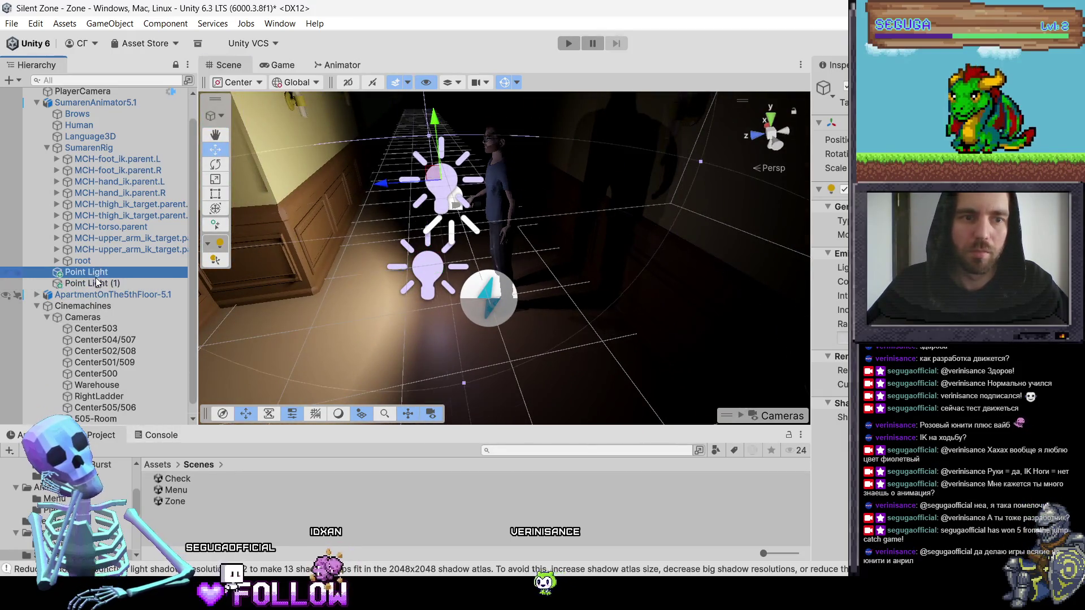
pyautogui.rightClick(93, 272)
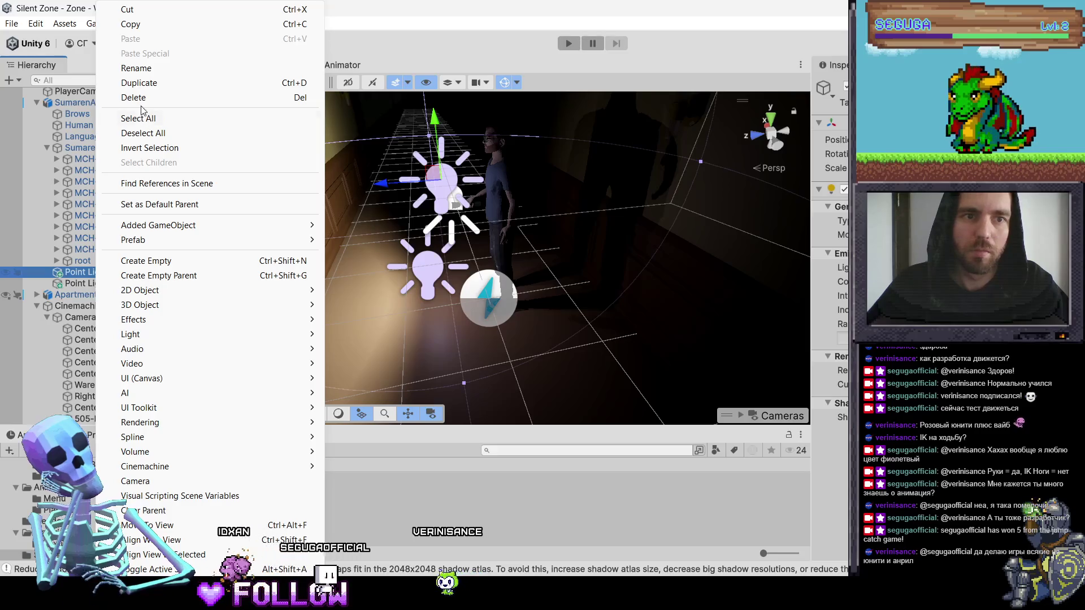
pyautogui.click(134, 97)
# Step: Lift Point Light (1) higher, shrink its range, and start a playtest
pyautogui.click(108, 275)
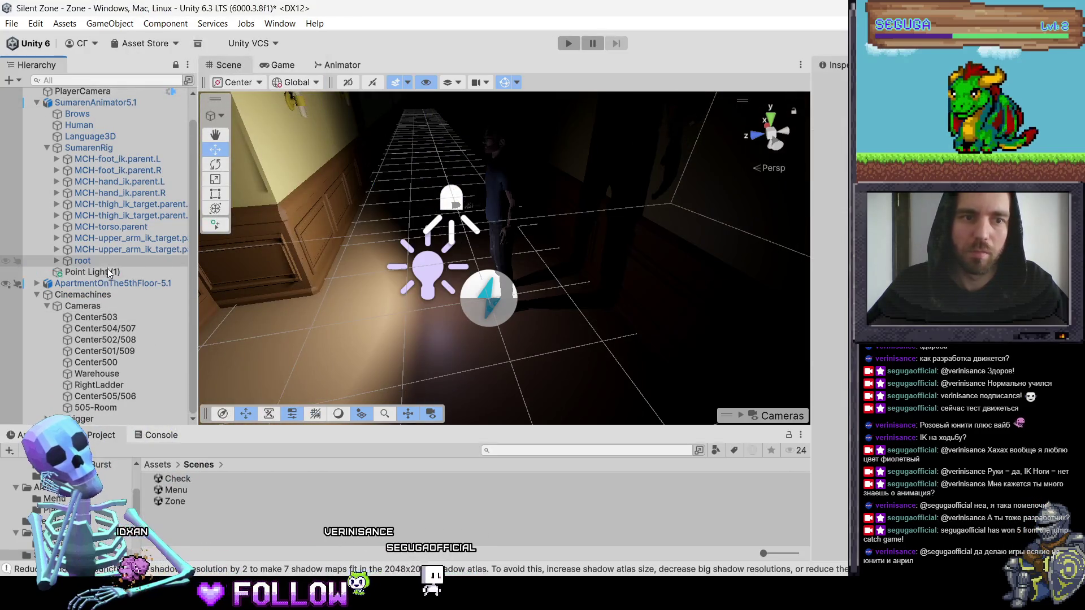
pyautogui.moveTo(423, 221); pyautogui.dragTo(419, 188)
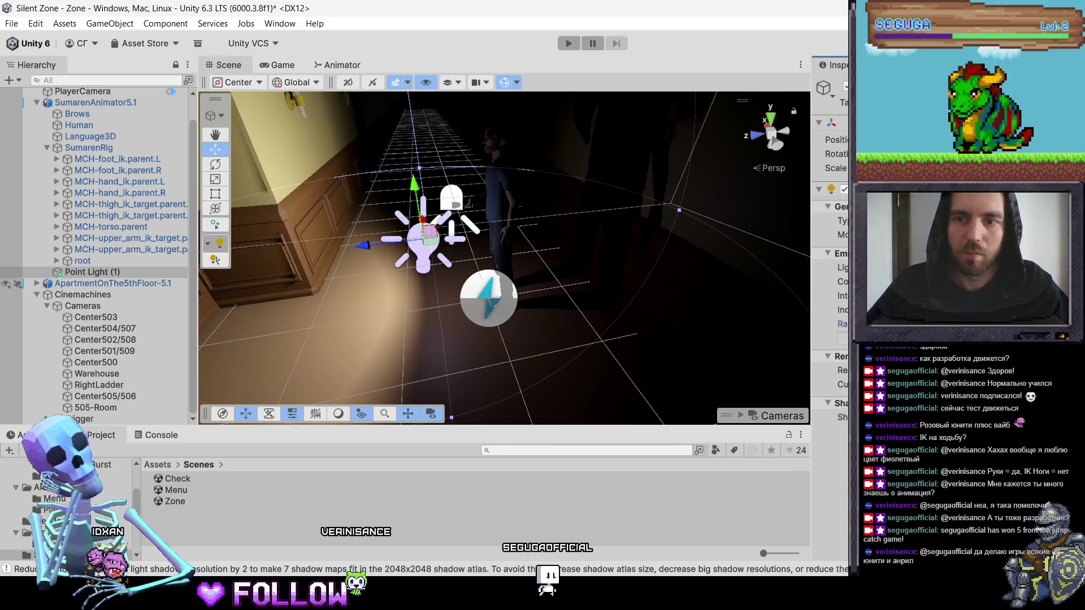
pyautogui.moveTo(715, 206); pyautogui.dragTo(679, 210)
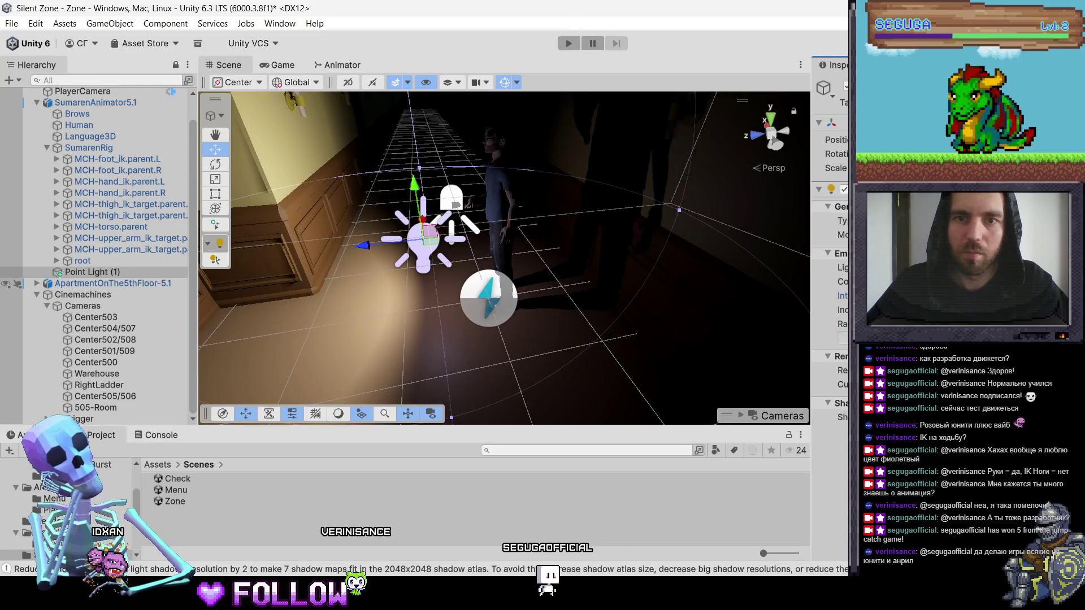
pyautogui.moveTo(423, 202)
pyautogui.mouseDown()
pyautogui.moveTo(420, 168)
pyautogui.moveTo(432, 153)
pyautogui.mouseUp()
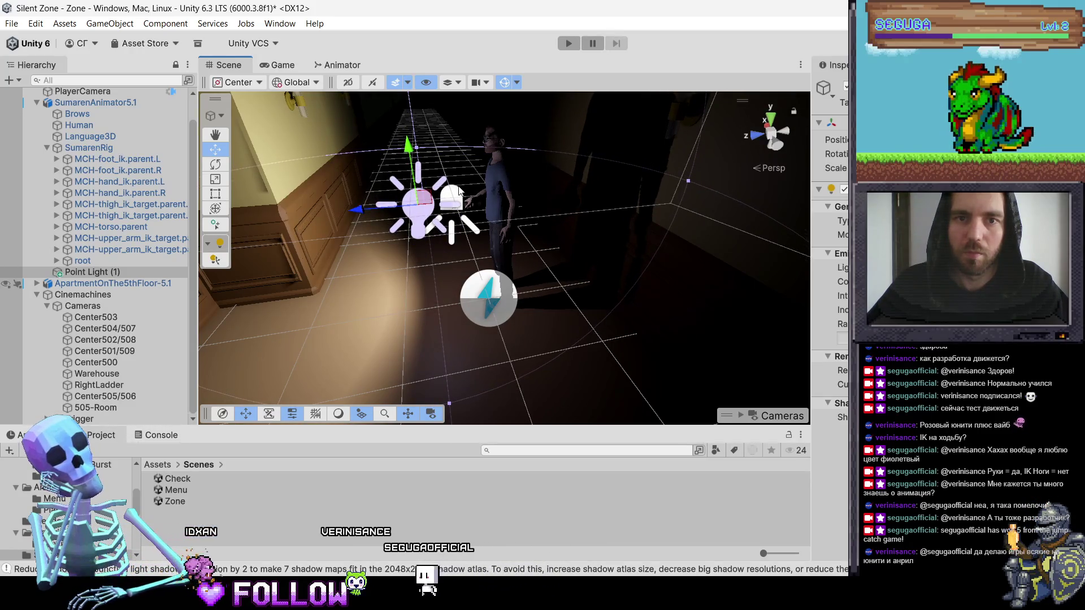
pyautogui.click(569, 43)
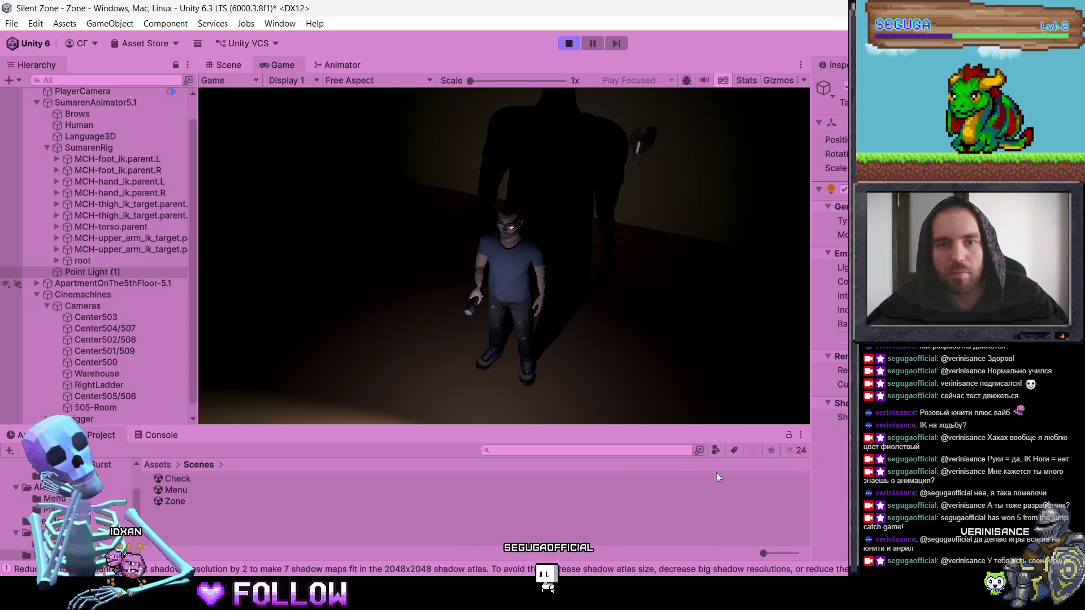
# Step: Walk the character forward, stop play mode, and frame Point Light (1) in the Scene view
pyautogui.click(176, 490)
pyautogui.click(475, 345)
pyautogui.press('w')
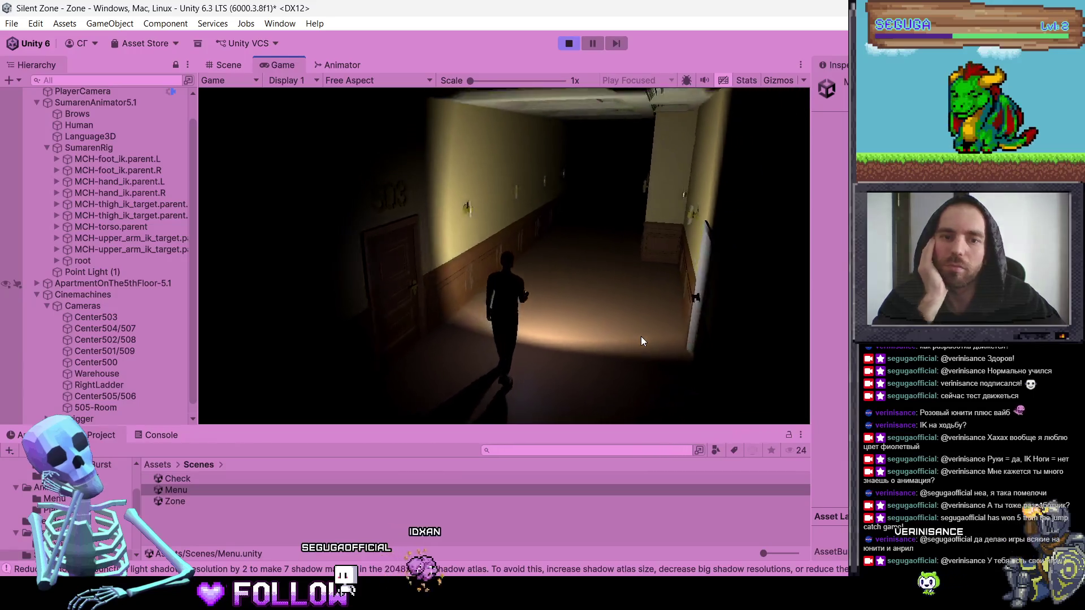
pyautogui.click(570, 44)
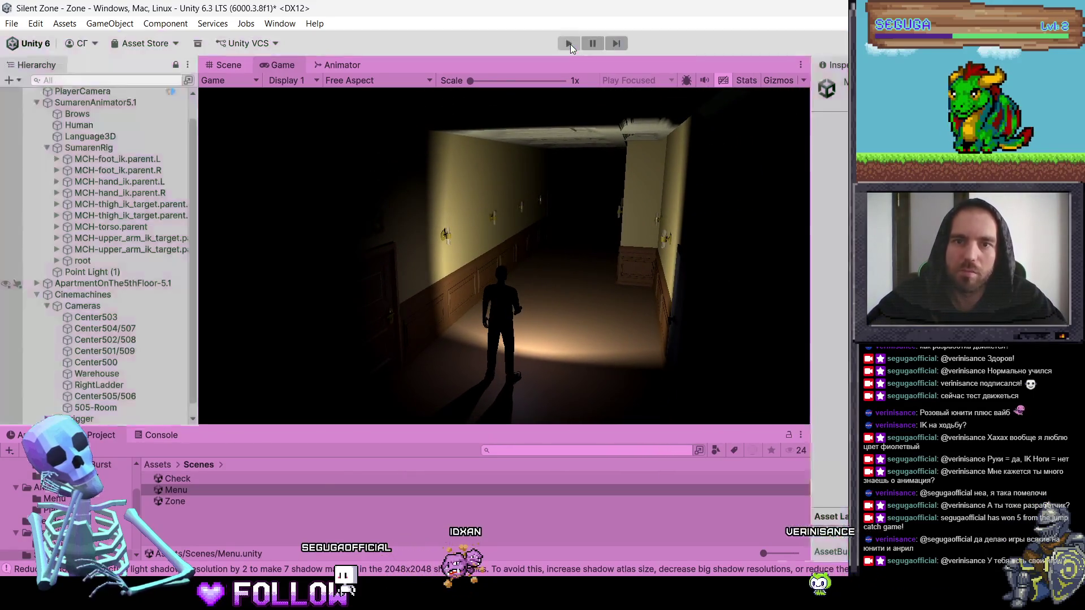
pyautogui.doubleClick(110, 272)
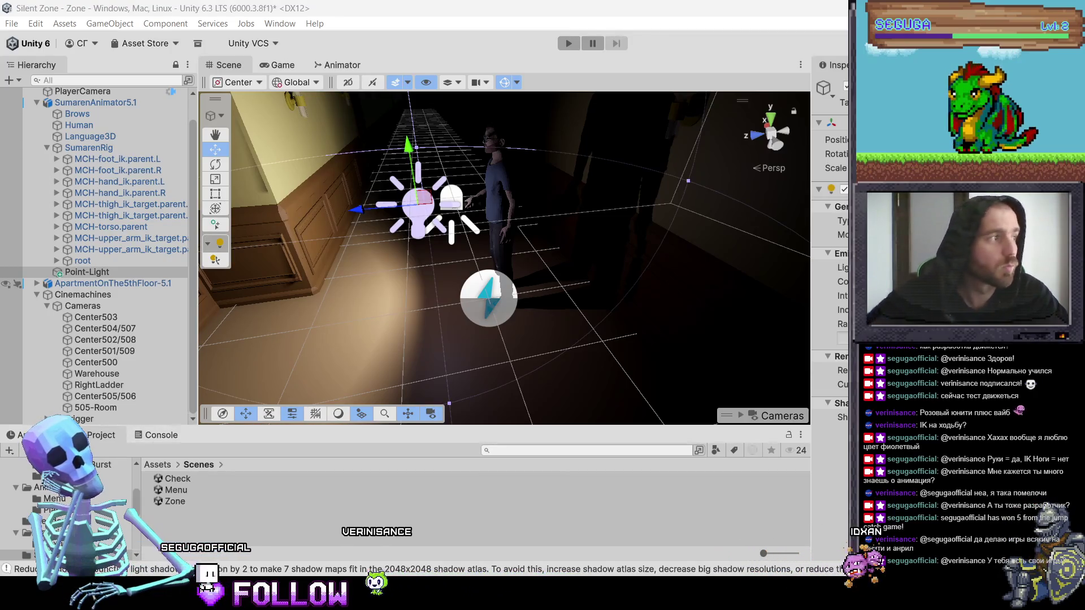
# Step: Rename the light to UnderPoint-Light, then start the game to test it
pyautogui.press('F2')
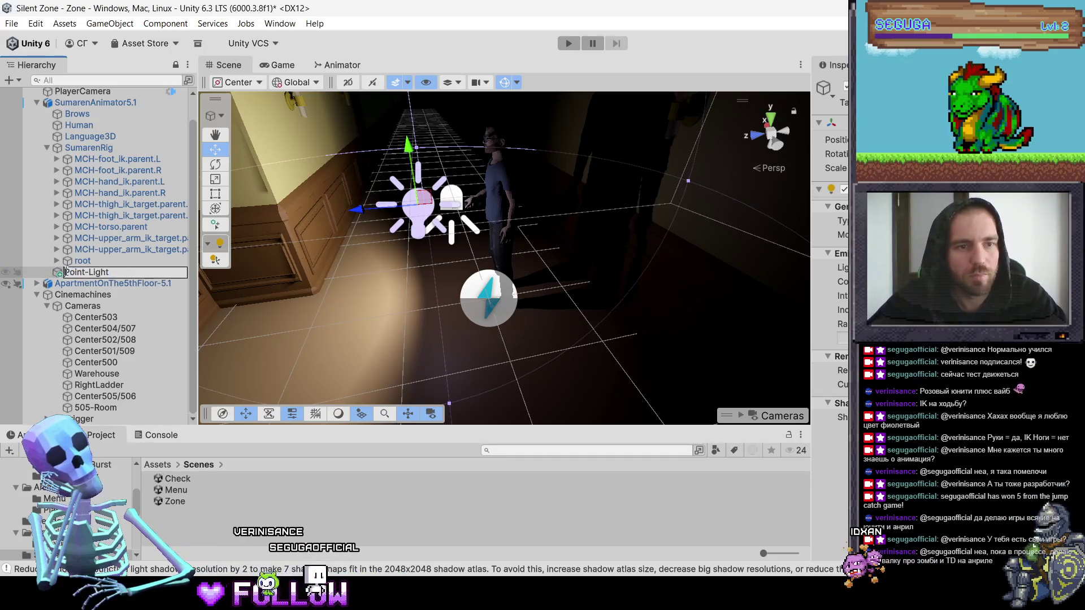
pyautogui.click(65, 272)
pyautogui.press('Return')
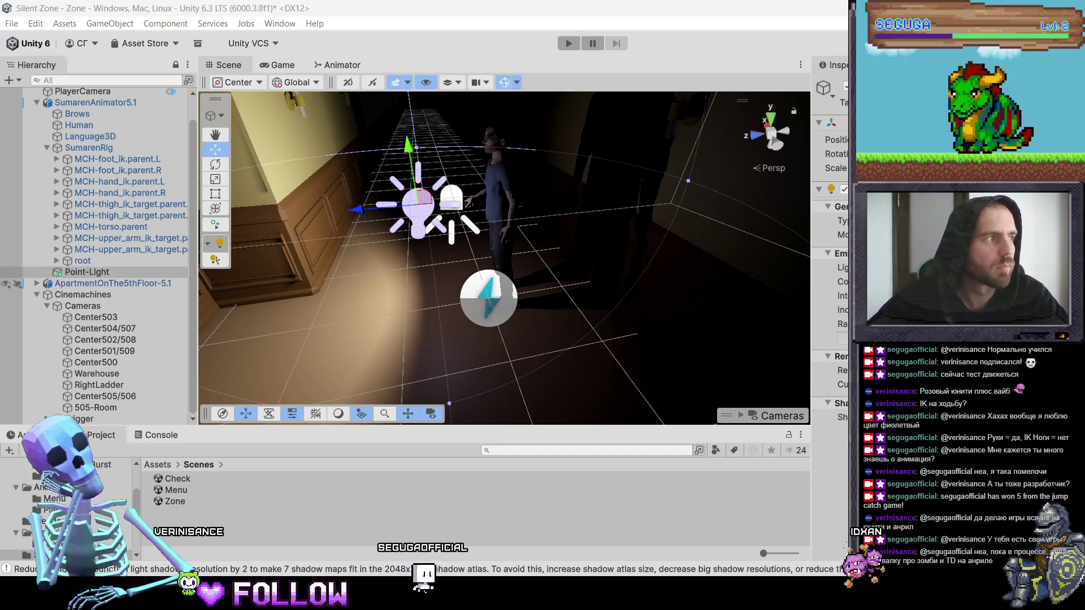
pyautogui.click(79, 272)
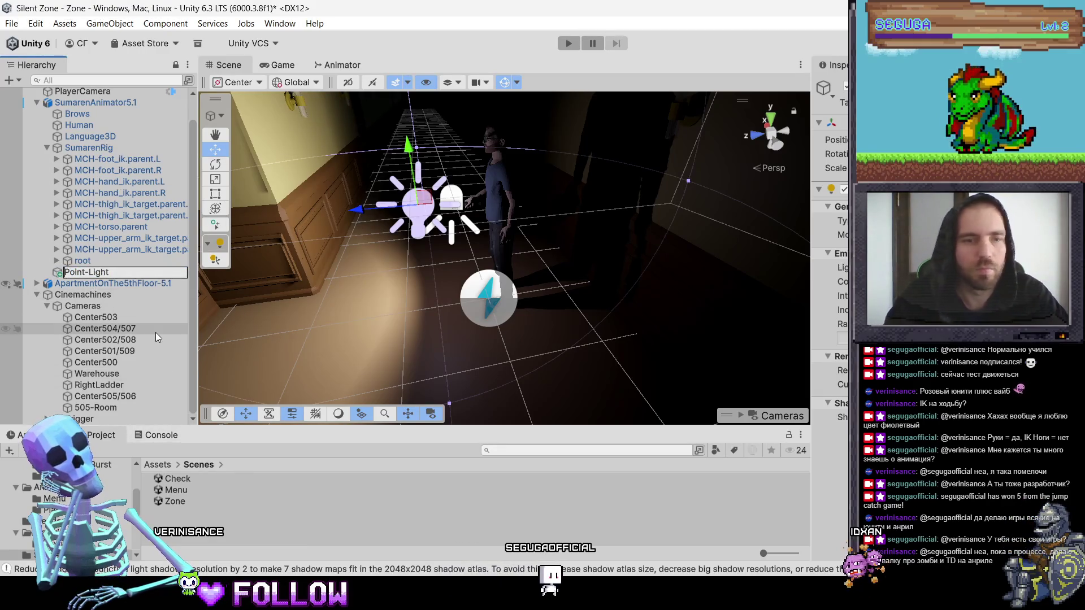
pyautogui.write('Under')
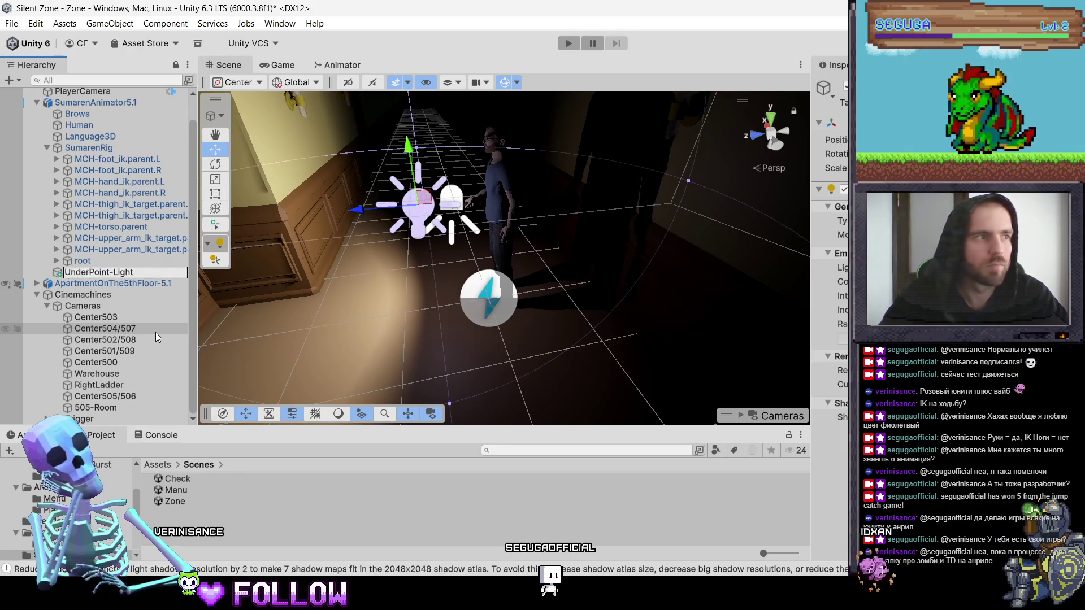
pyautogui.click(134, 248)
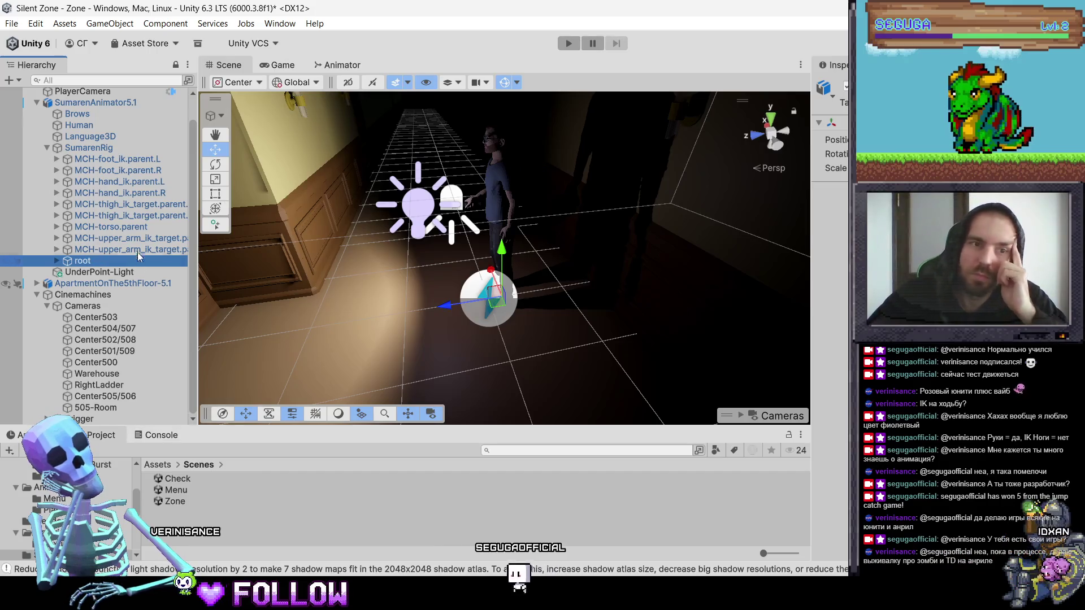
pyautogui.click(437, 208)
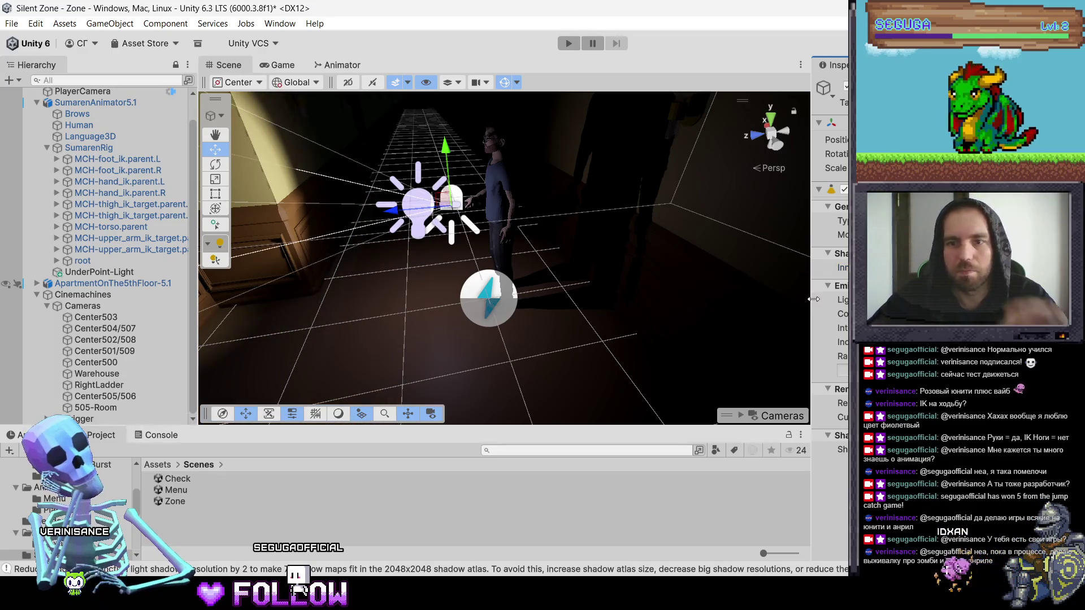
pyautogui.click(569, 44)
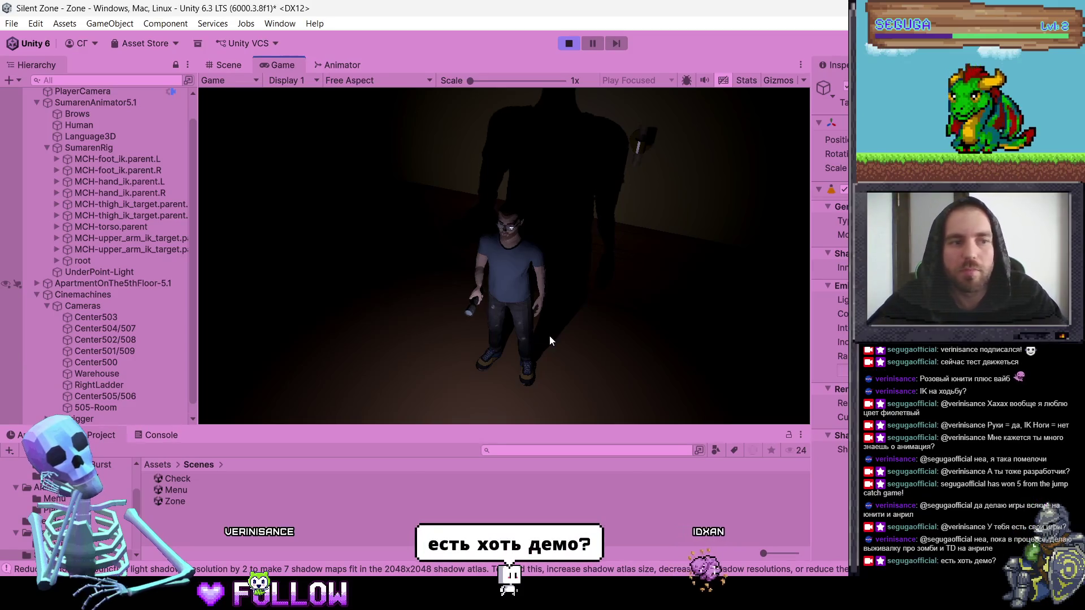
# Step: Walk the character past doors 504, 505 and 503, sweeping the flashlight and checking camera cuts
pyautogui.press('a')
pyautogui.press('w')
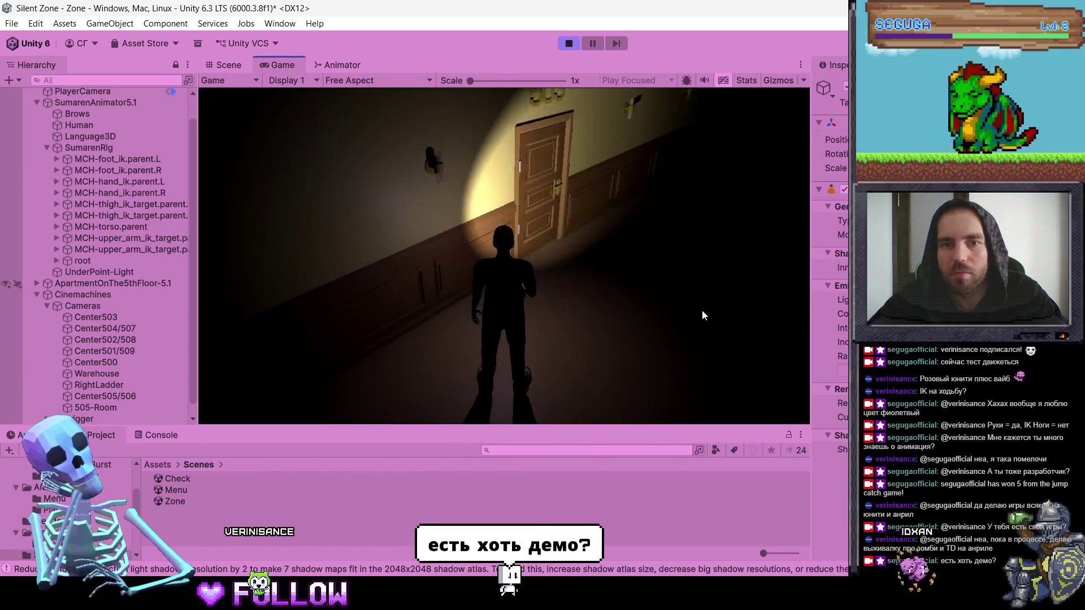
pyautogui.press('d')
pyautogui.press('w')
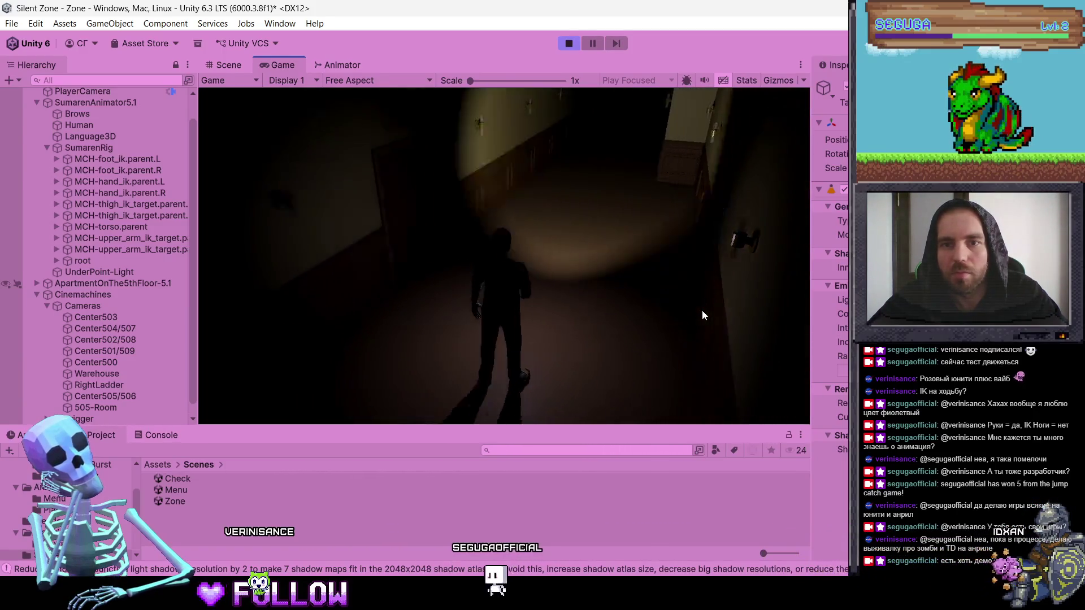
pyautogui.press('w')
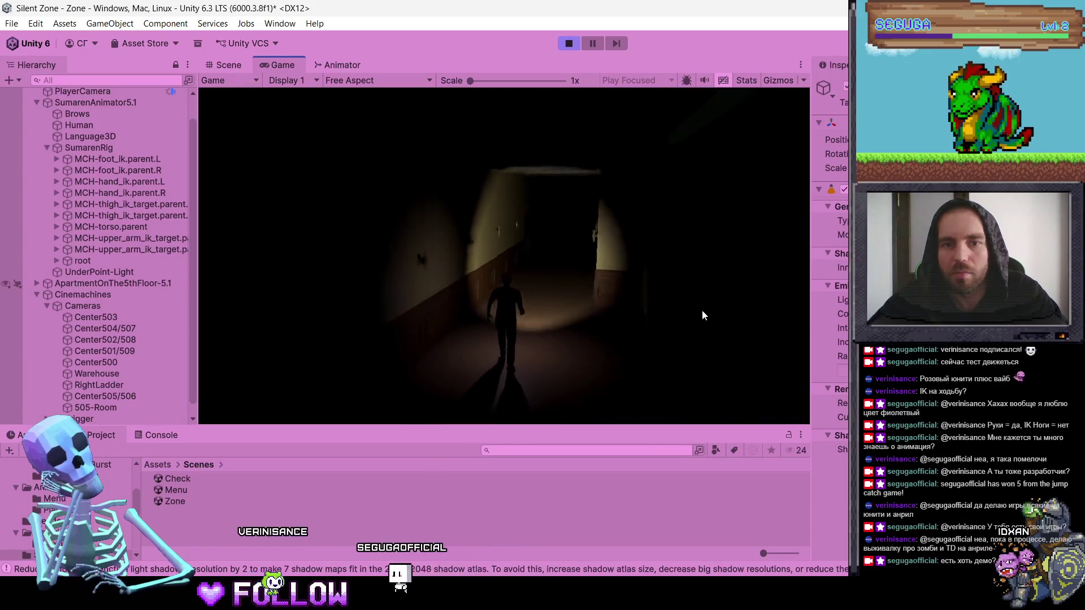
pyautogui.press('w')
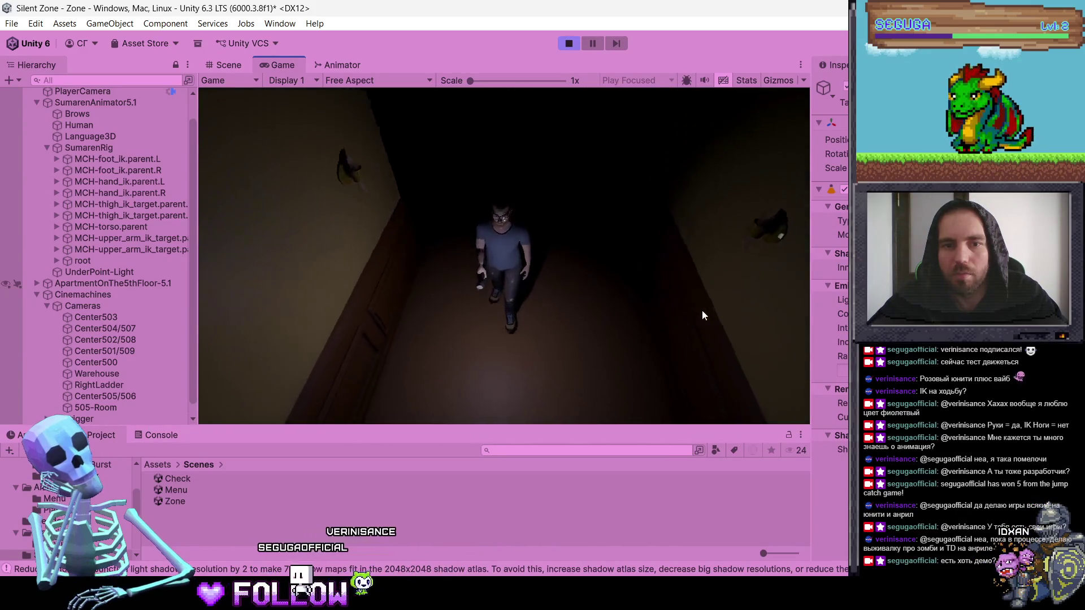
pyautogui.press('w')
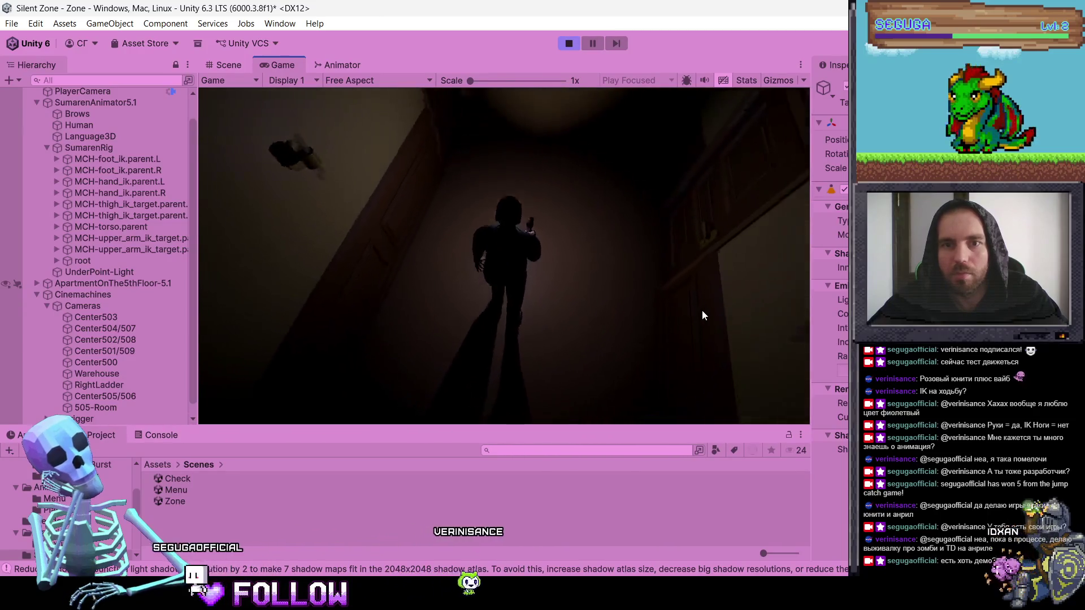
pyautogui.press('w')
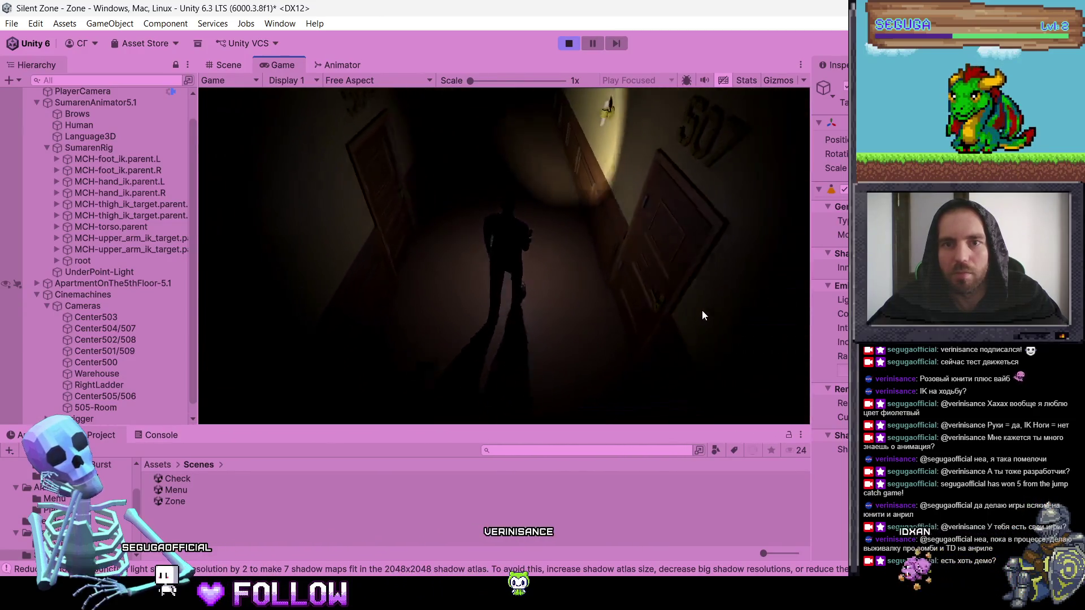
pyautogui.press('w')
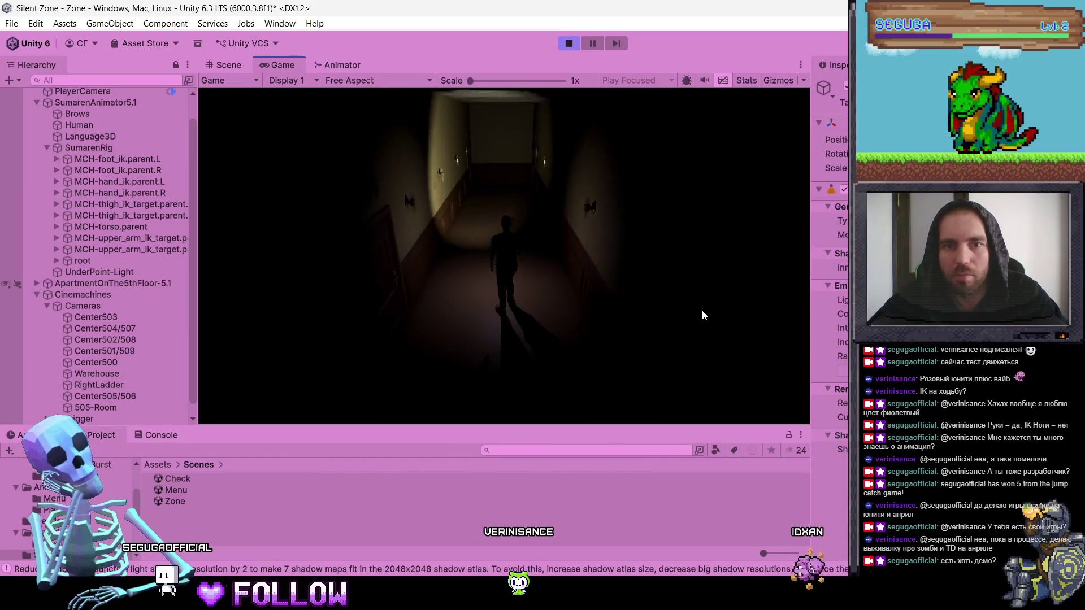
pyautogui.press('w')
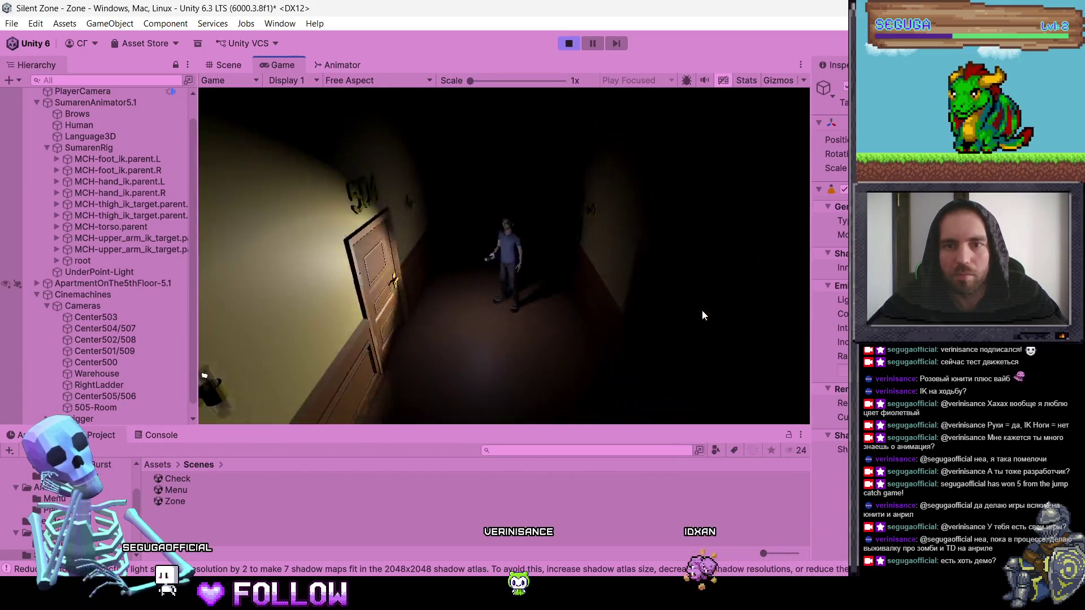
pyautogui.press('w')
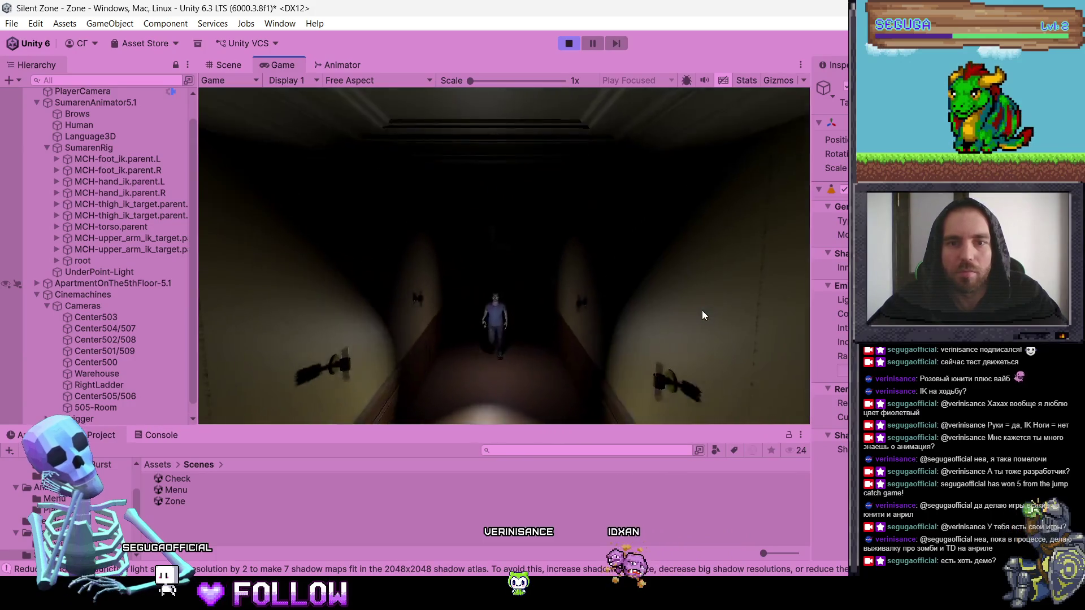
pyautogui.press('w')
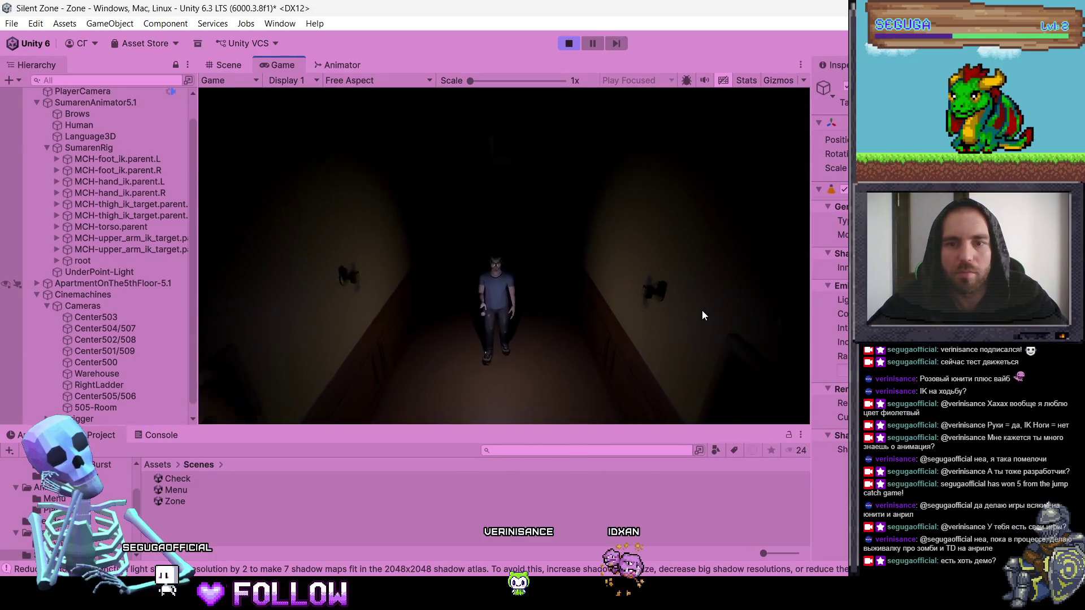
pyautogui.press('w')
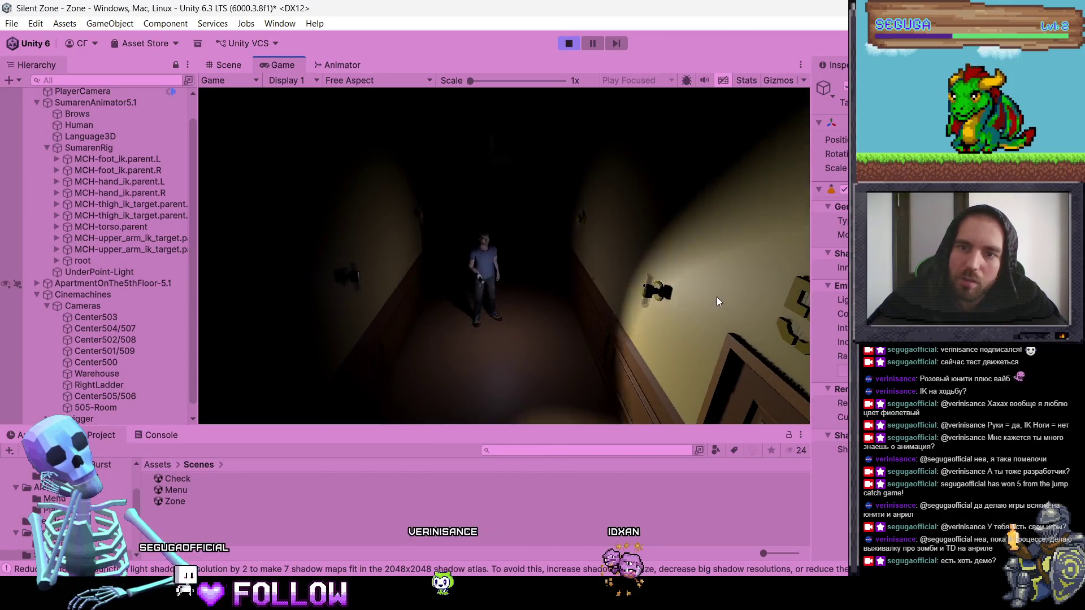
pyautogui.press('w')
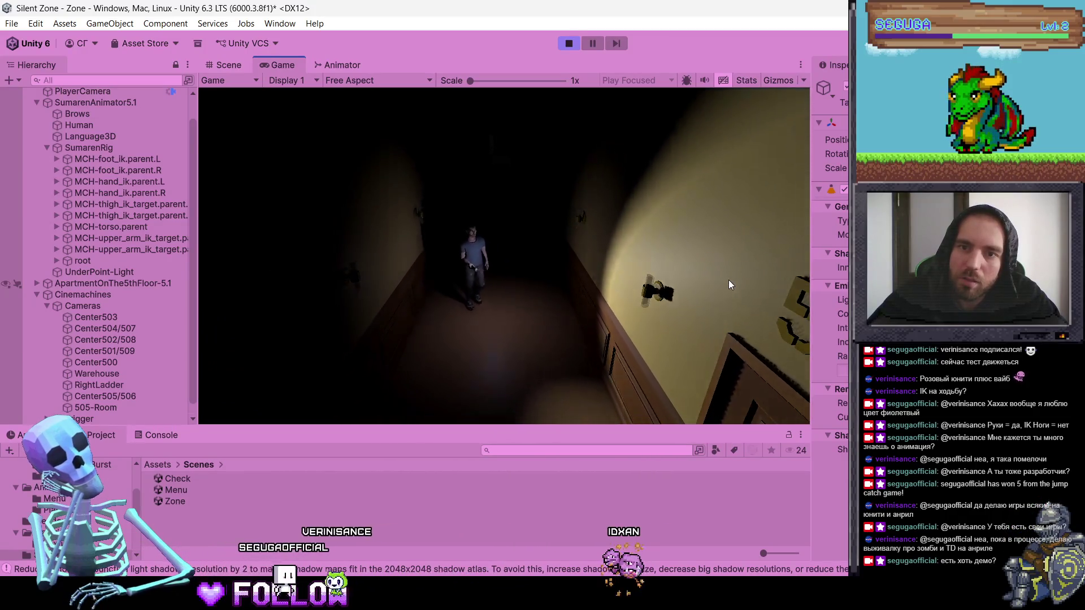
pyautogui.press('w')
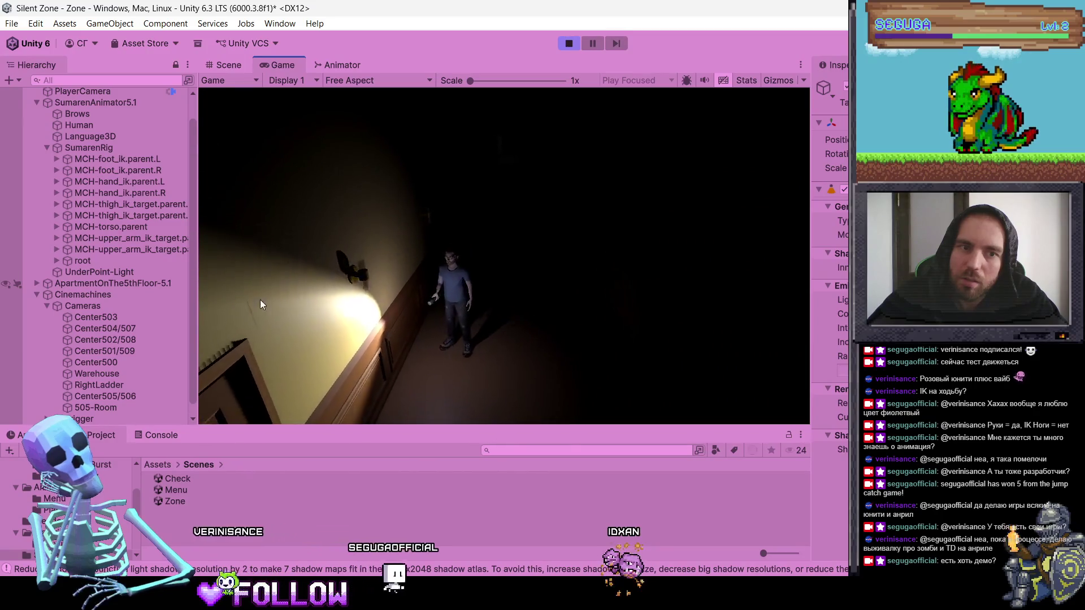
pyautogui.press('w')
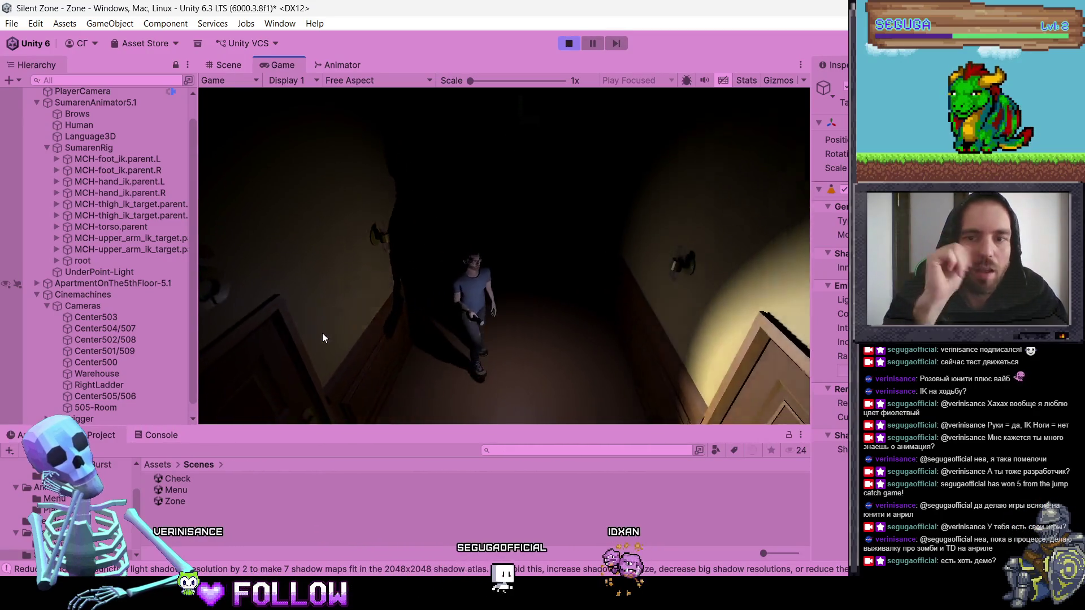
pyautogui.press('w')
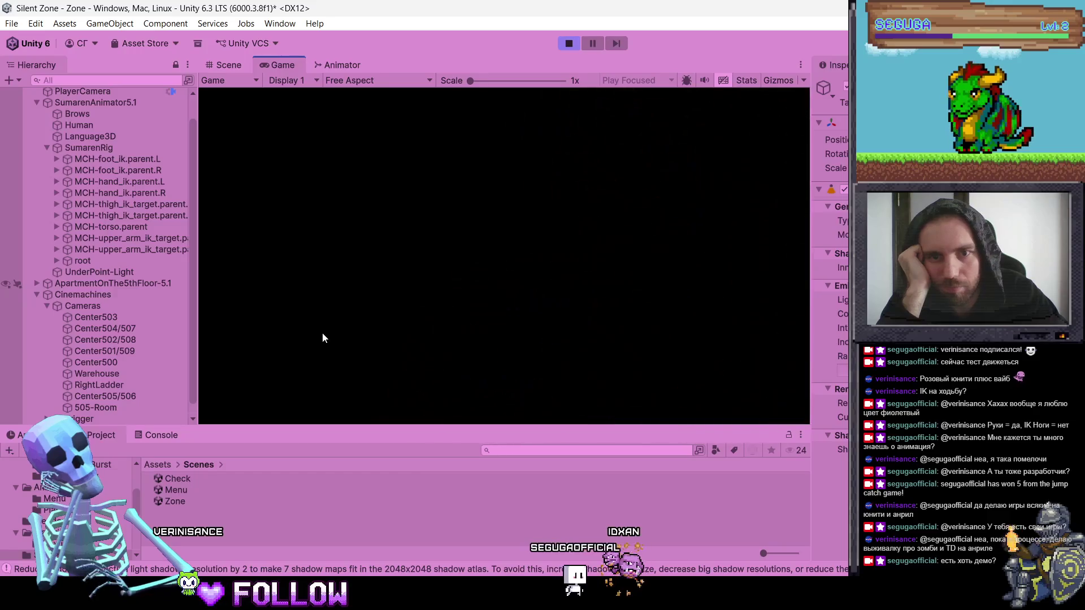
pyautogui.press('w')
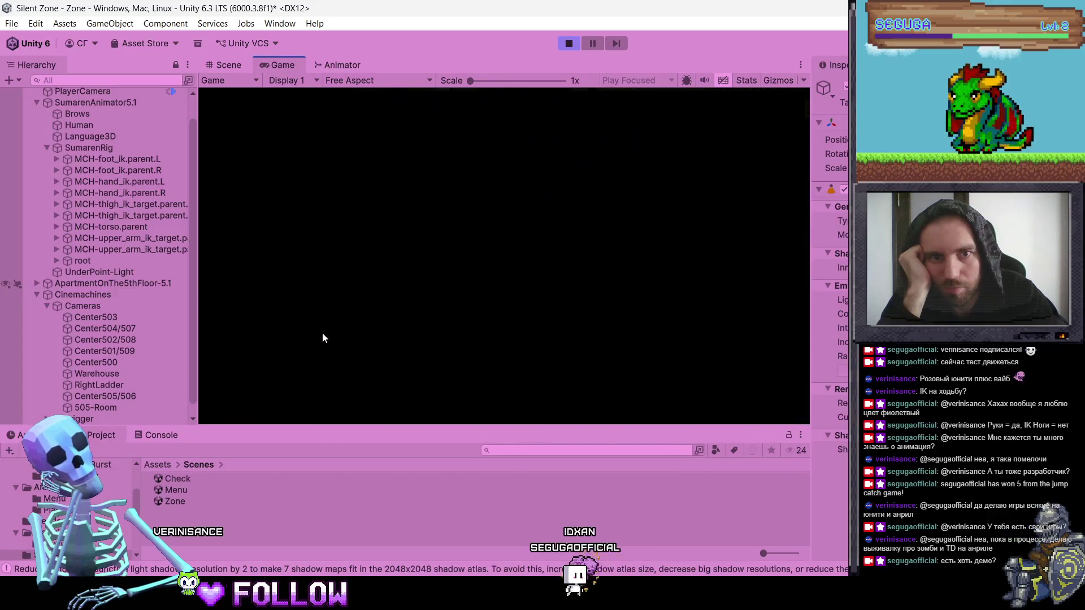
pyautogui.press('w')
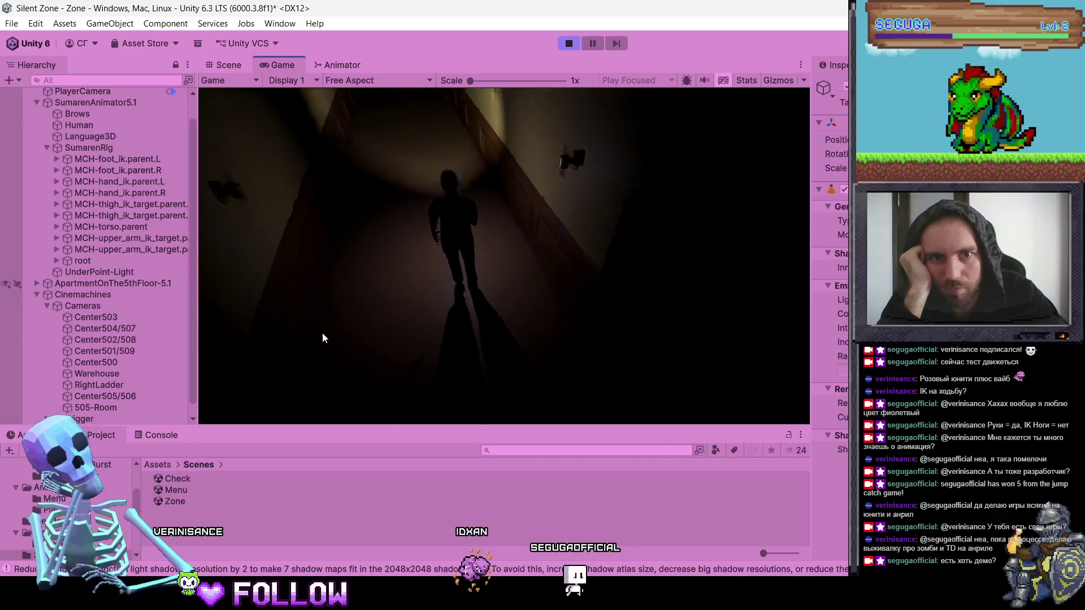
pyautogui.press('w')
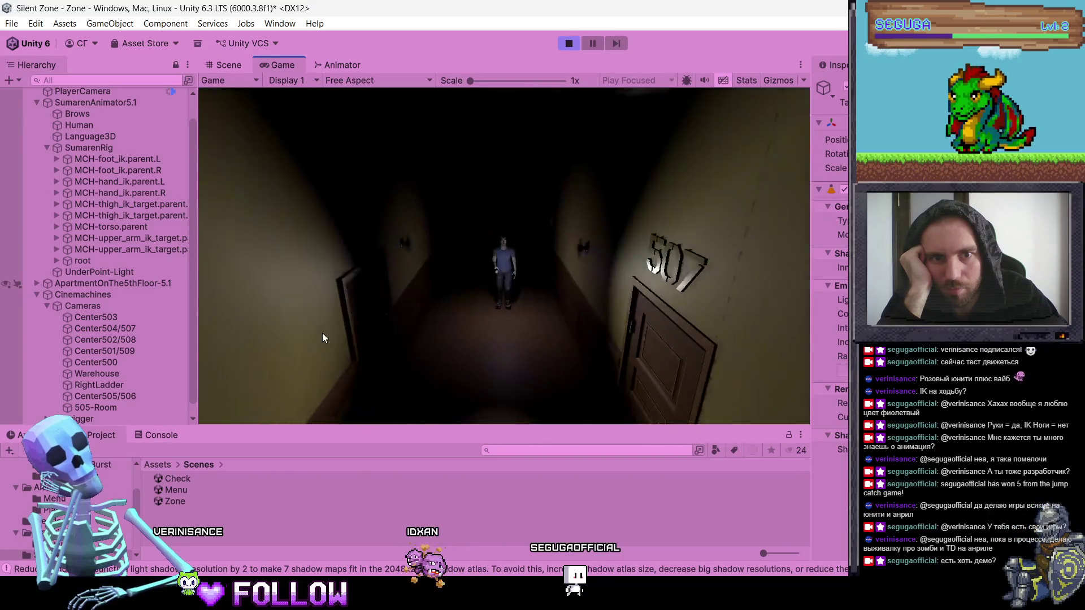
pyautogui.press('w')
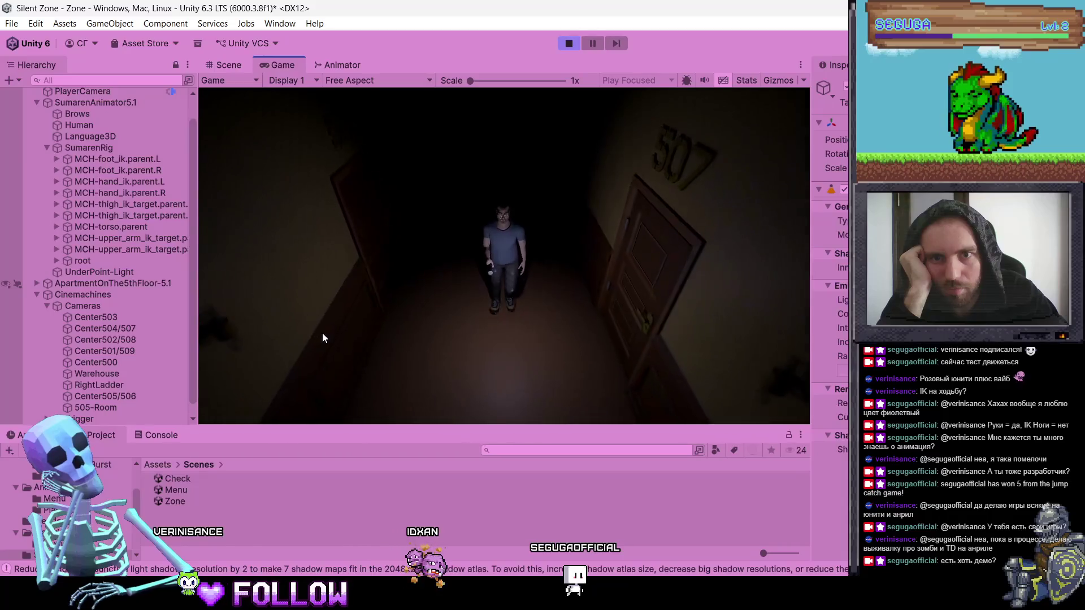
pyautogui.press('w')
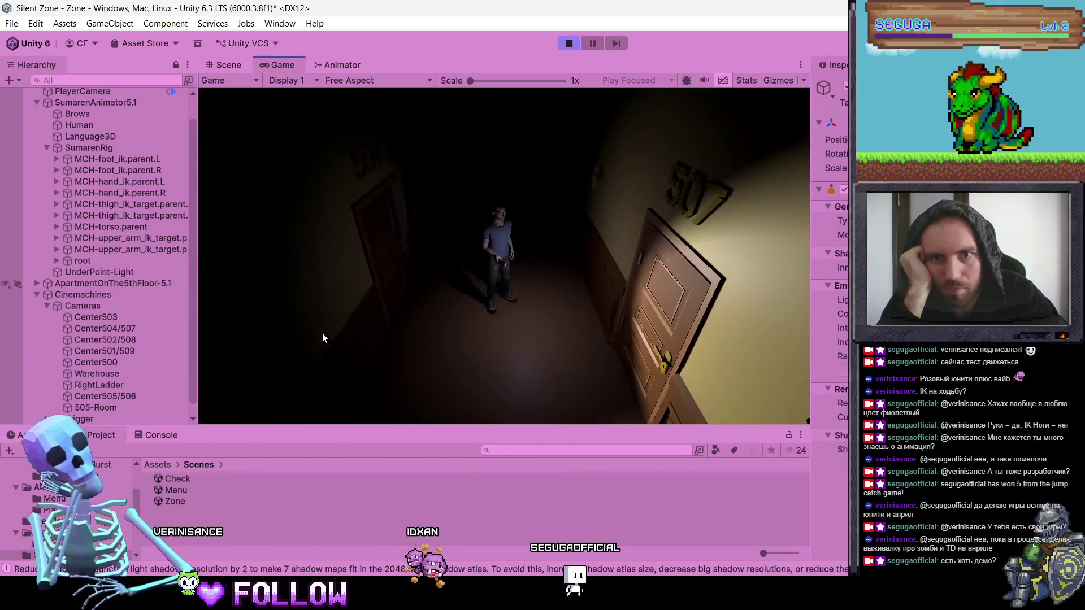
pyautogui.press('w')
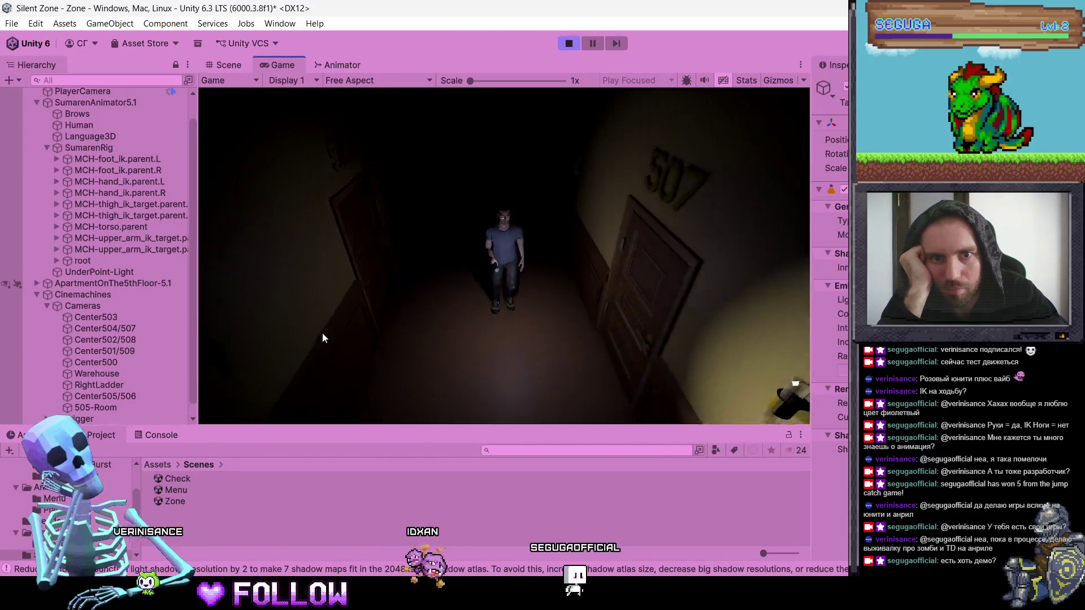
pyautogui.press('w')
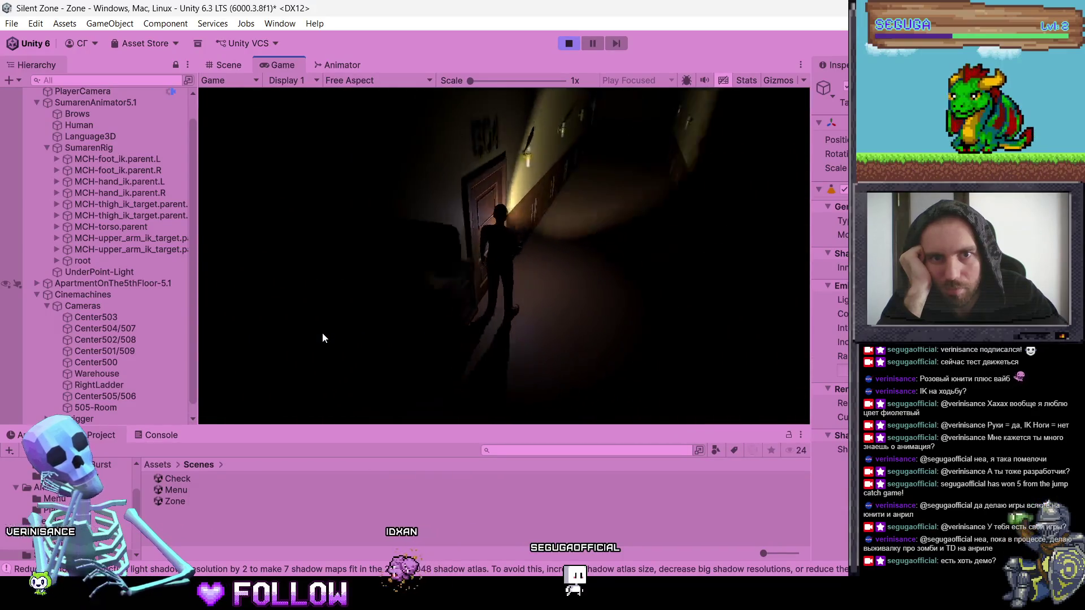
pyautogui.press('w')
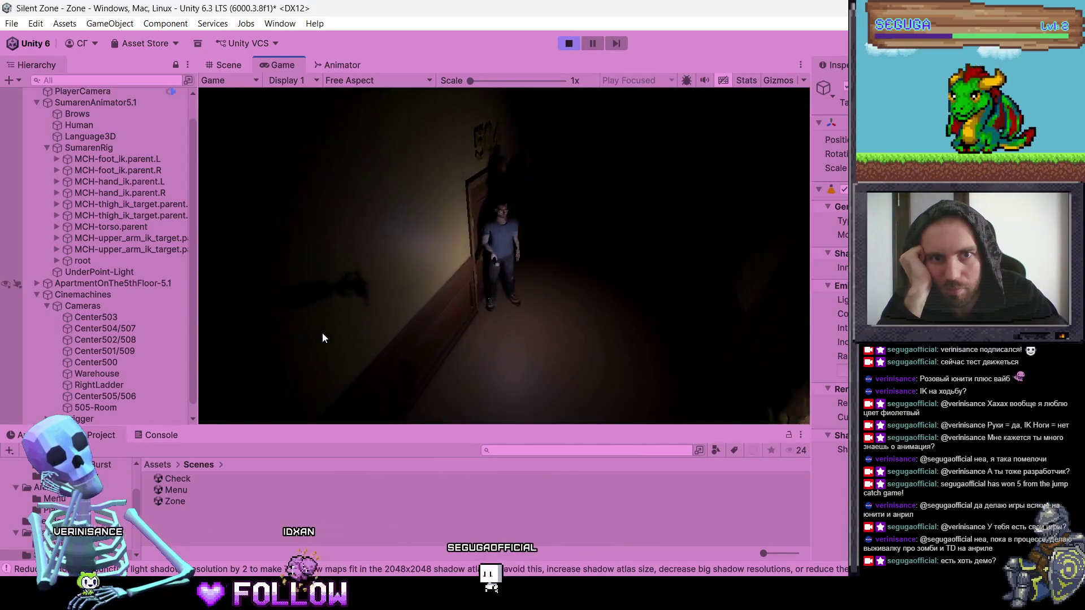
pyautogui.press('w')
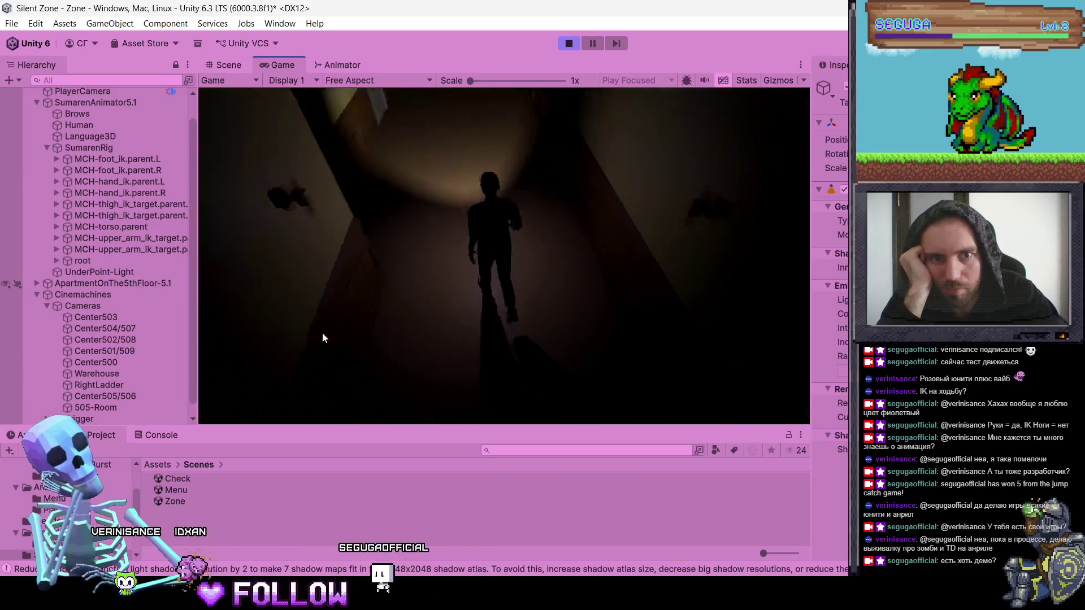
pyautogui.press('w')
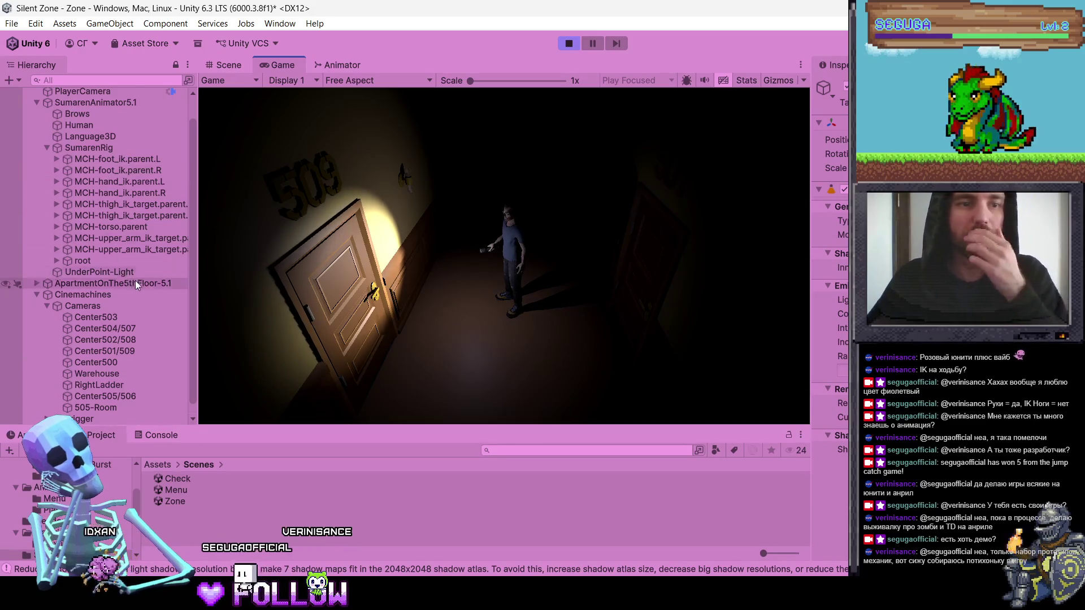
# Step: Inspect the Center504/507, Center503, Center502/508, Center501/509 and Center500 camera settings
pyautogui.scroll(-1, 135, 281)
pyautogui.click(127, 312)
pyautogui.click(123, 309)
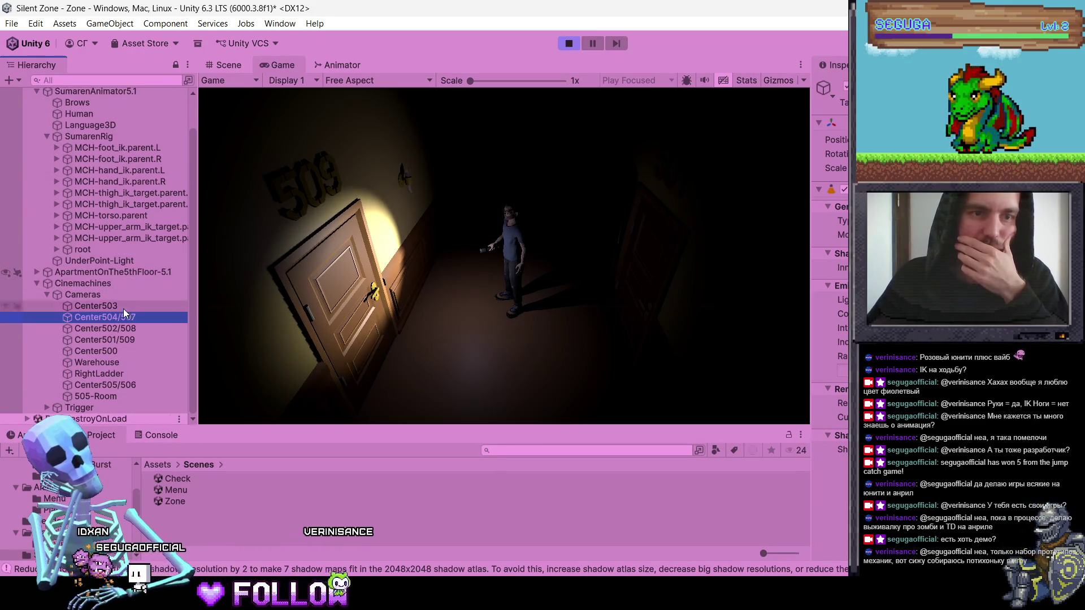
pyautogui.click(120, 327)
pyautogui.click(120, 340)
pyautogui.click(117, 355)
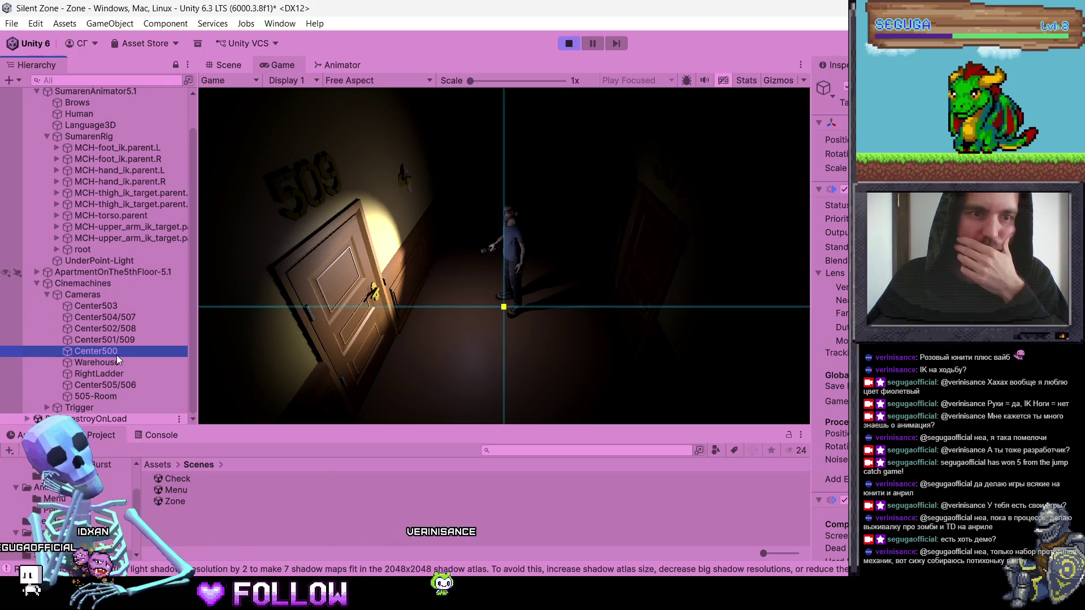
pyautogui.click(115, 345)
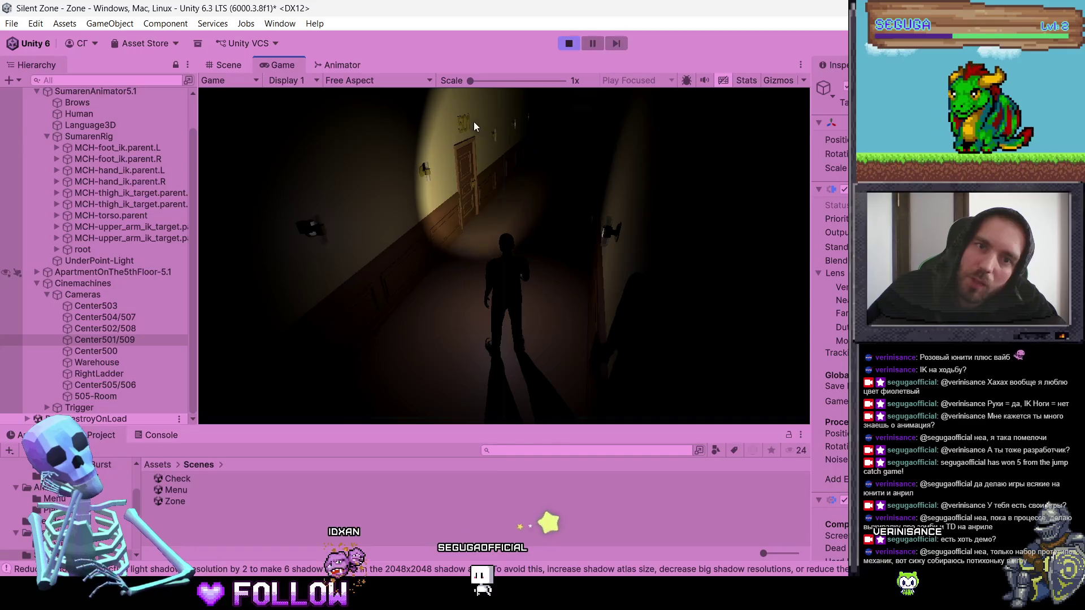
# Step: Stop play mode, zoom out over the corridor, and select the Directional Light and floor prefab
pyautogui.click(569, 44)
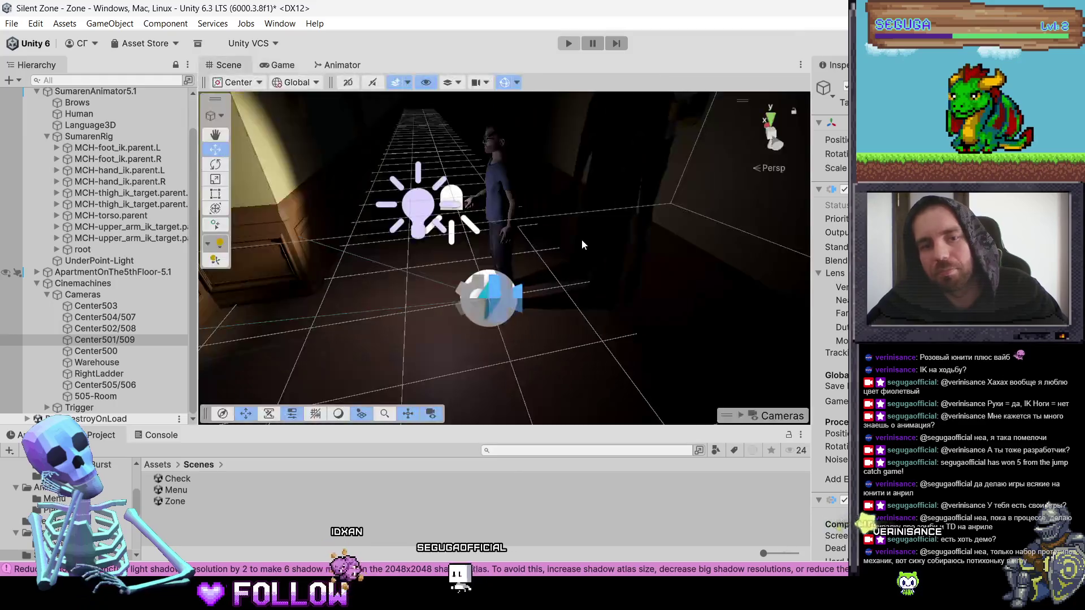
pyautogui.scroll(-5, 534, 277)
pyautogui.scroll(-3, 535, 276)
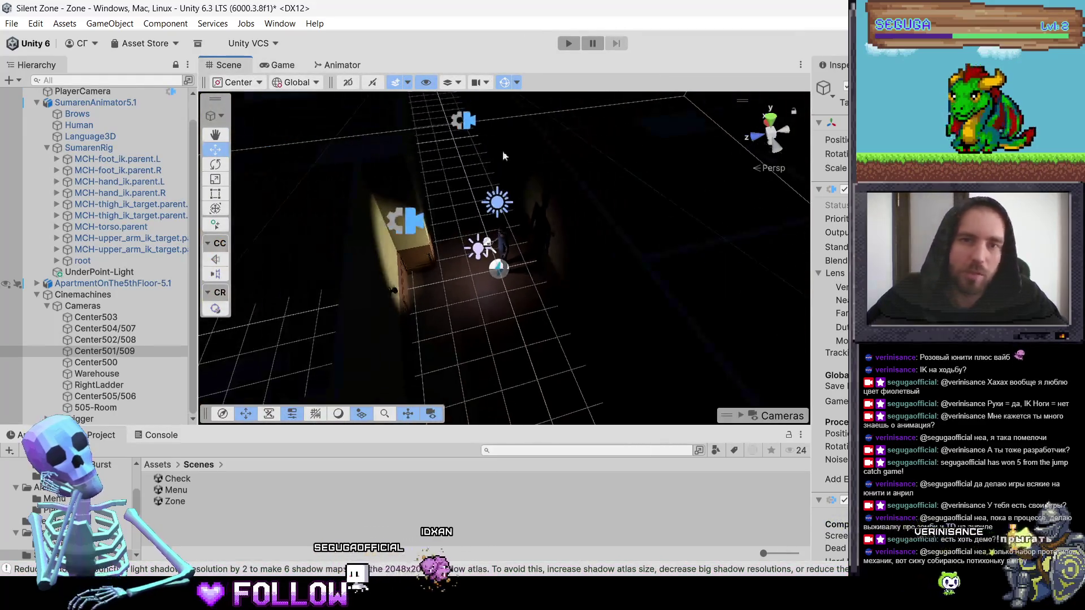
pyautogui.click(505, 82)
pyautogui.click(504, 82)
pyautogui.scroll(2, 97, 170)
pyautogui.click(88, 104)
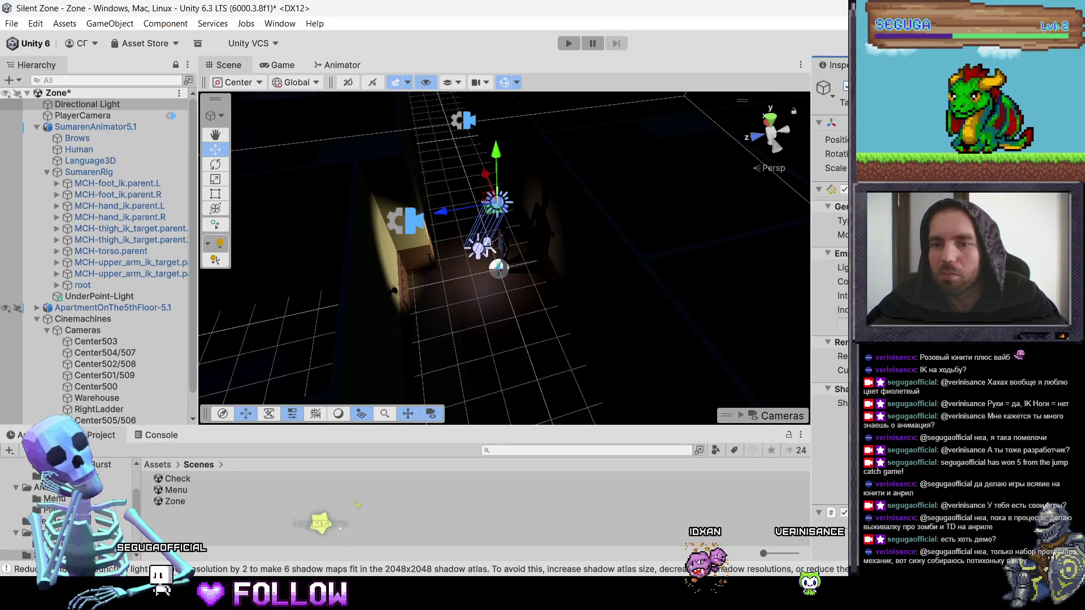
pyautogui.click(649, 350)
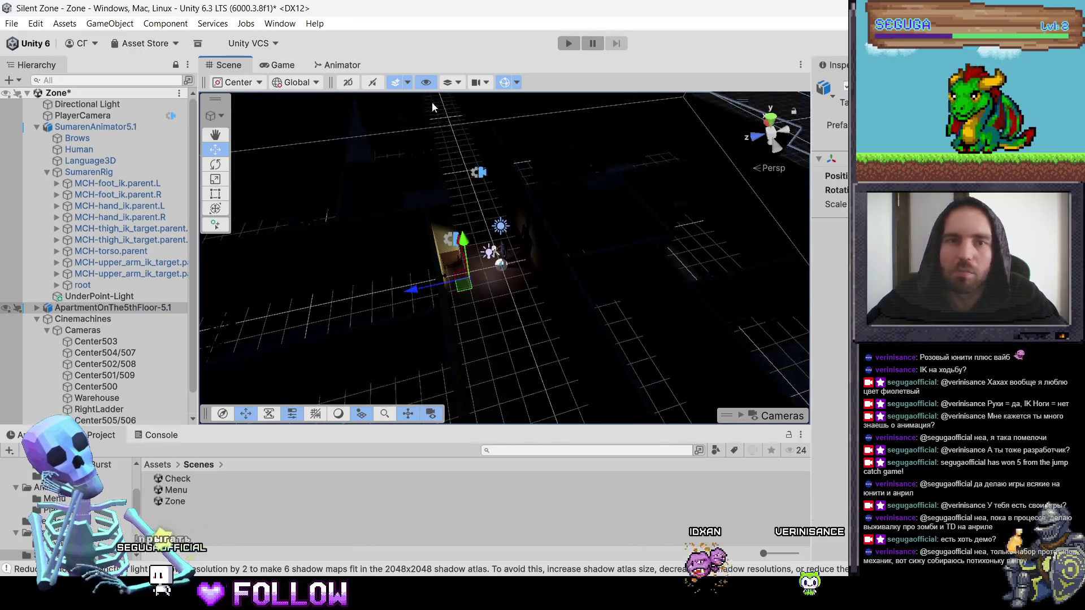
# Step: Toggle scene geometry, lights and gizmos off and back on
pyautogui.click(426, 83)
pyautogui.click(426, 82)
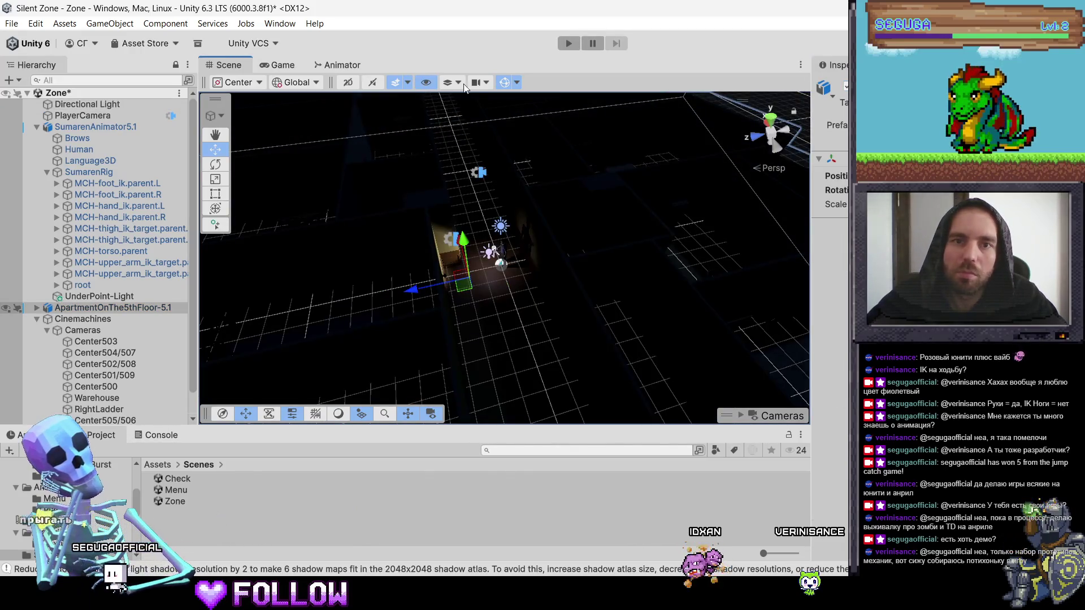
pyautogui.click(504, 83)
pyautogui.click(504, 83)
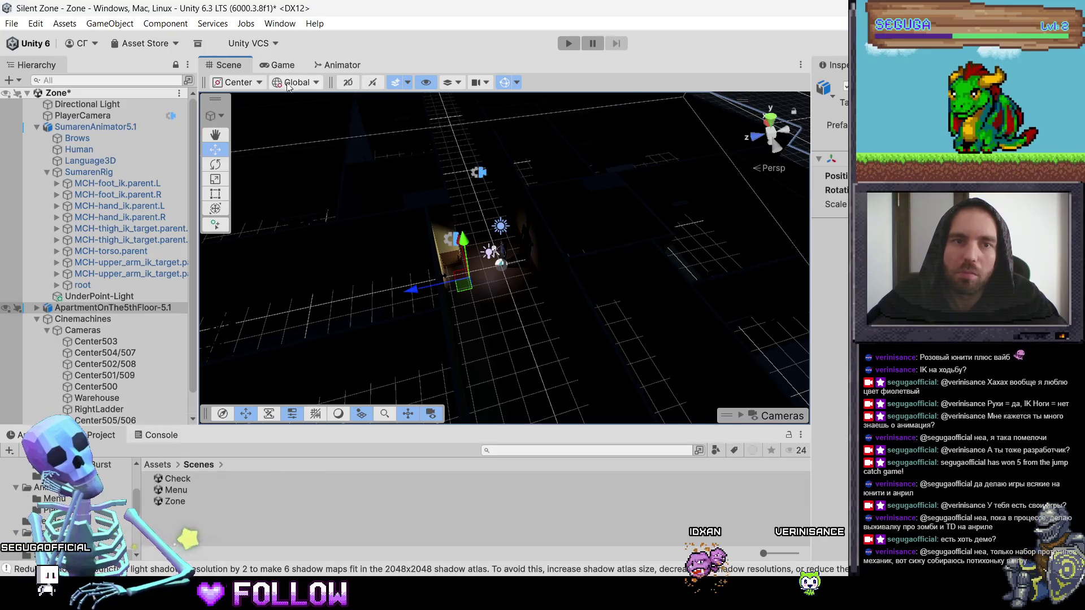
# Step: Preview the scene in Unlit and Wireframe draw modes, then return to Shaded
pyautogui.click(330, 419)
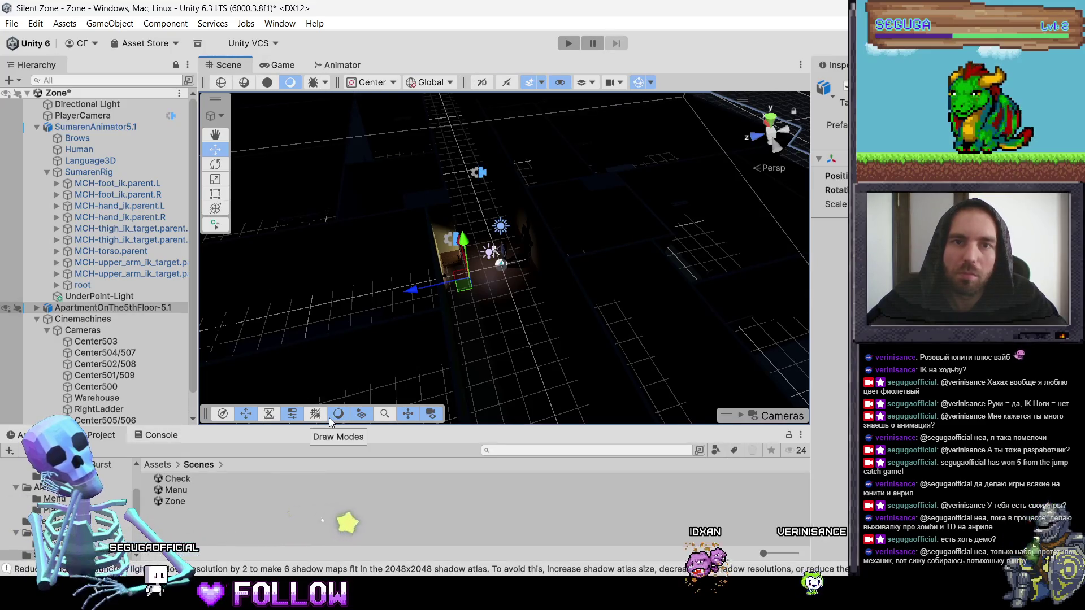
pyautogui.click(268, 86)
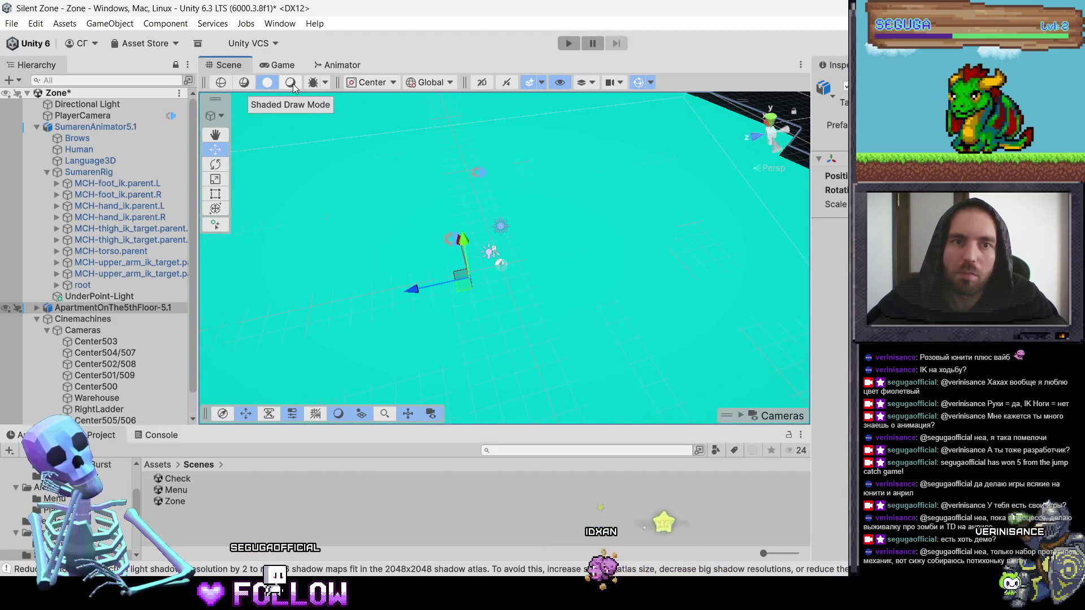
pyautogui.moveTo(576, 235)
pyautogui.mouseDown()
pyautogui.moveTo(456, 95)
pyautogui.moveTo(253, 84)
pyautogui.mouseUp()
pyautogui.click(246, 84)
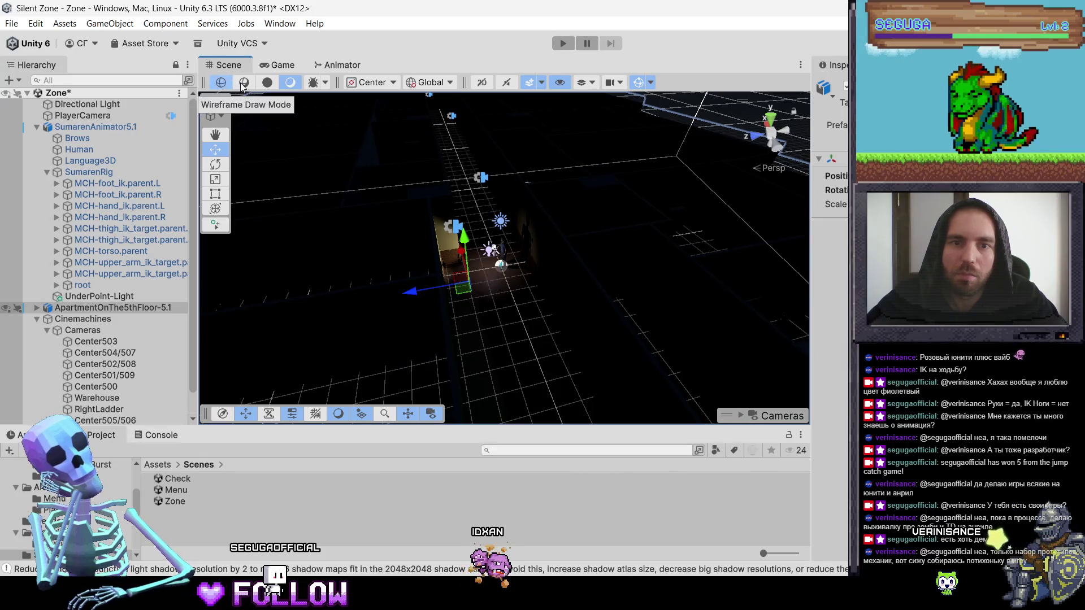
pyautogui.click(221, 84)
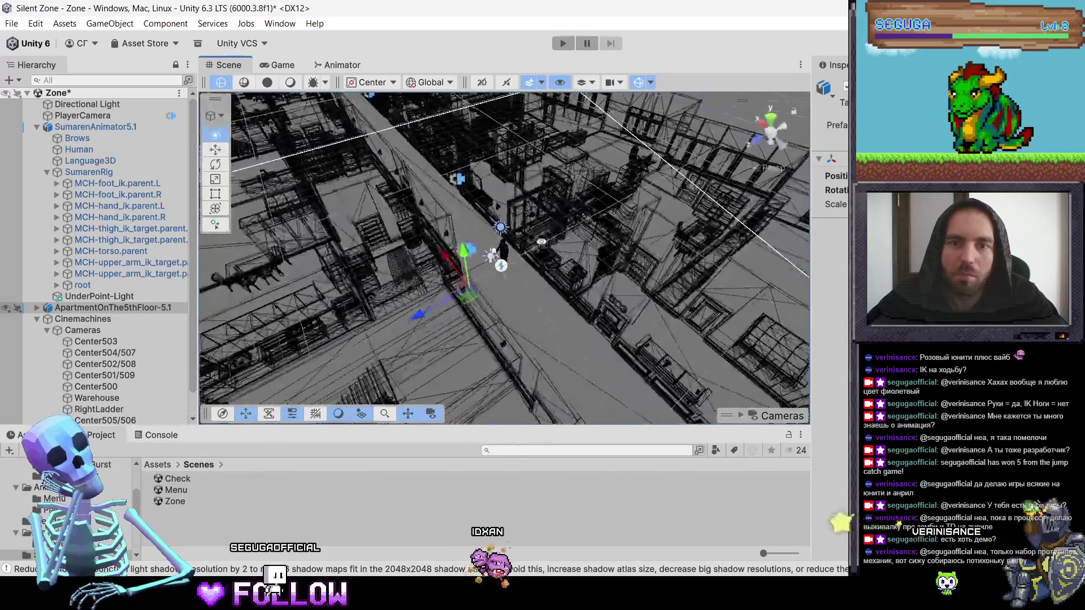
pyautogui.click(290, 83)
# Step: Check the debug rendering options, then show the AI Navigation overlay with NavMesh and path polygons
pyautogui.click(327, 83)
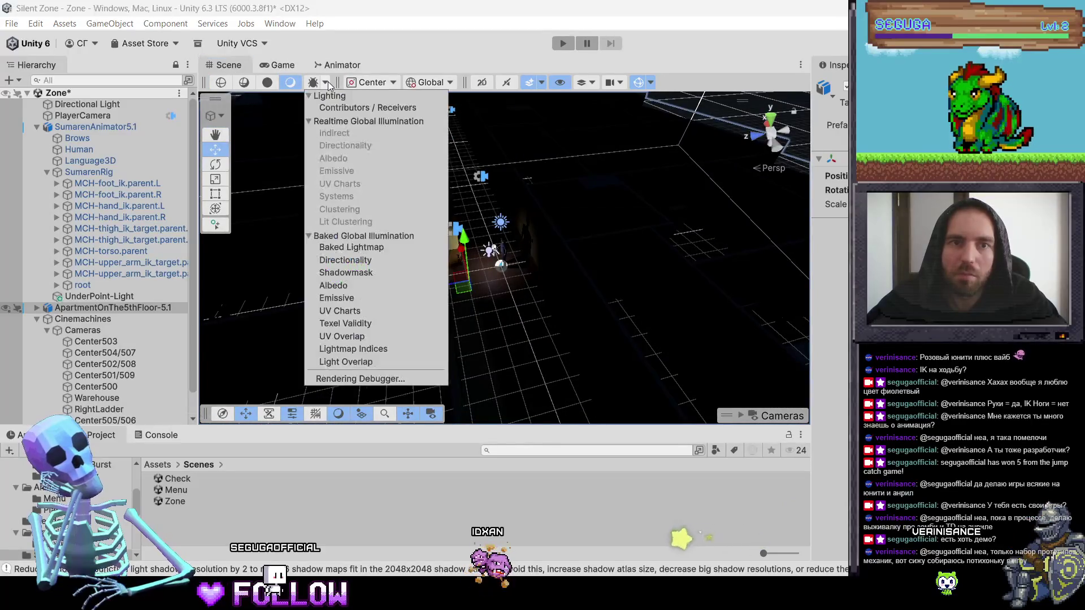
pyautogui.click(324, 417)
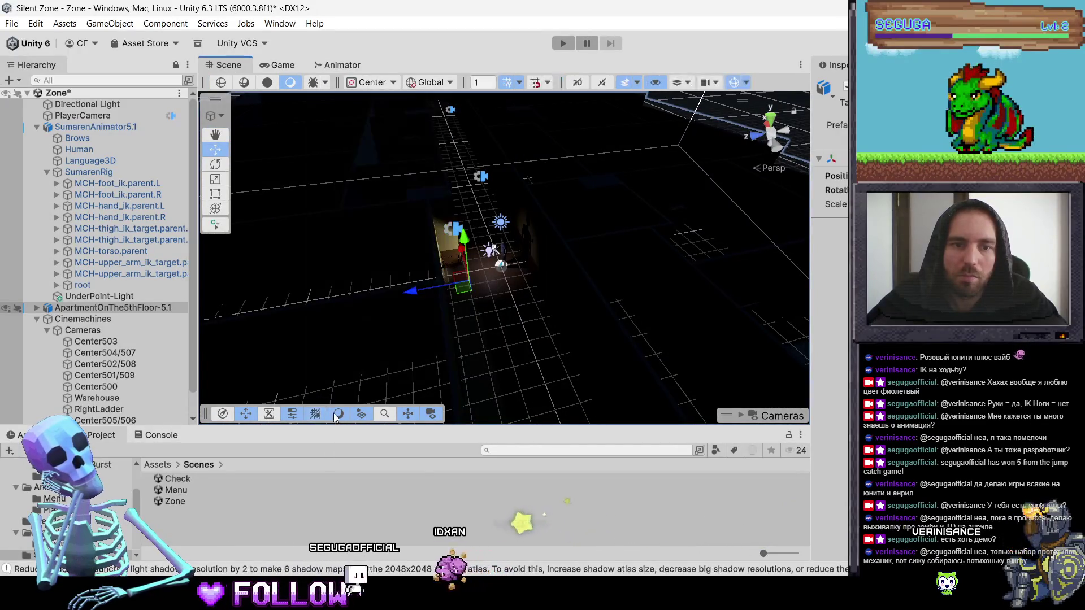
pyautogui.click(223, 415)
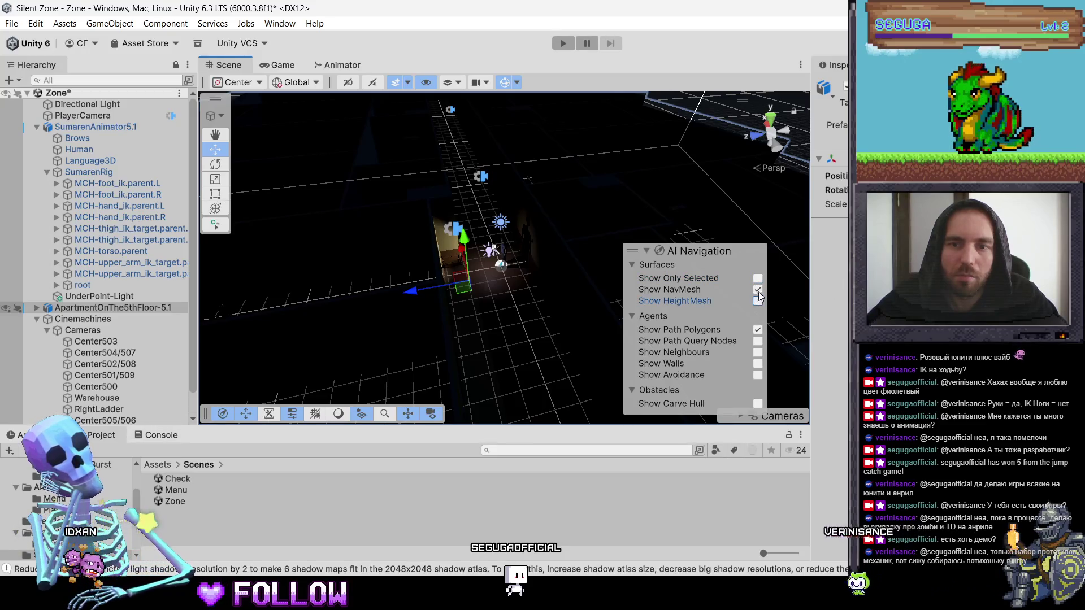
# Step: Select a wall, dismiss the Scene tab's ⋮ menu, hide the AI Navigation overlay, and open the Window menu
pyautogui.click(445, 289)
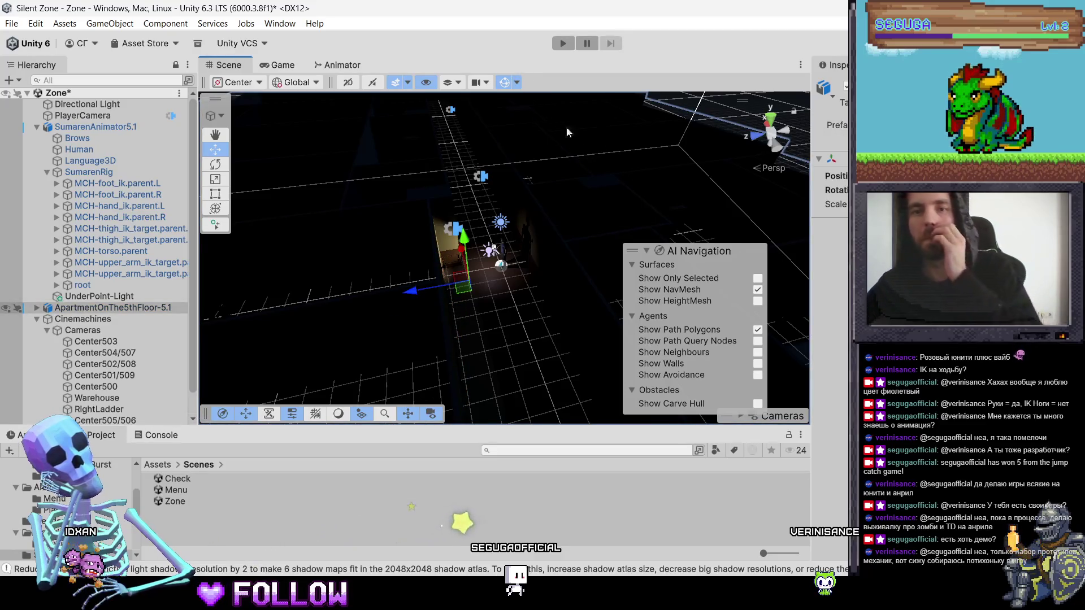
pyautogui.click(803, 64)
pyautogui.moveTo(829, 83)
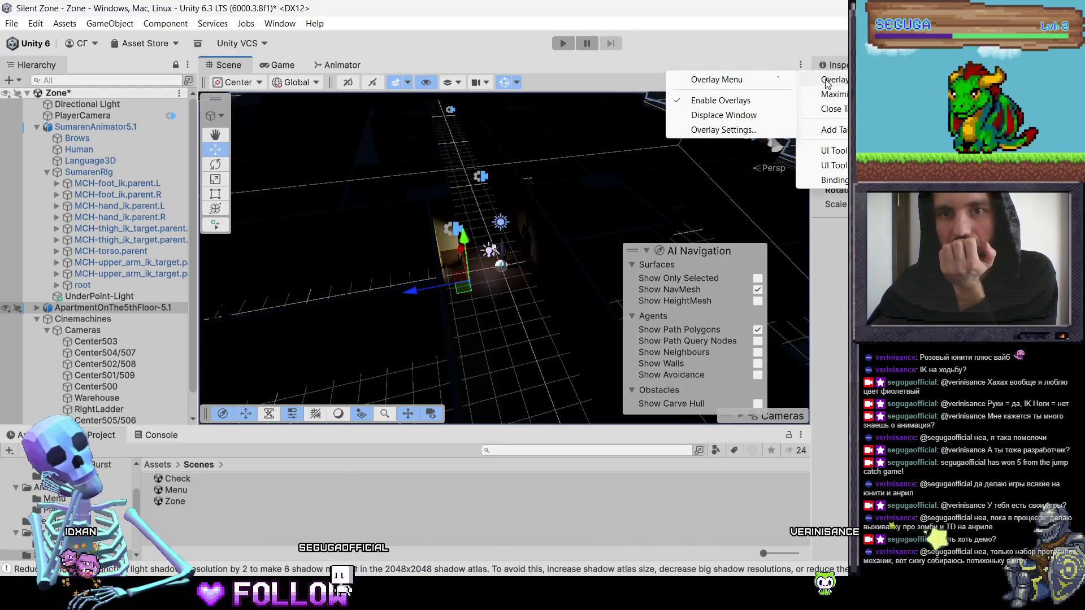
pyautogui.click(576, 272)
pyautogui.click(222, 413)
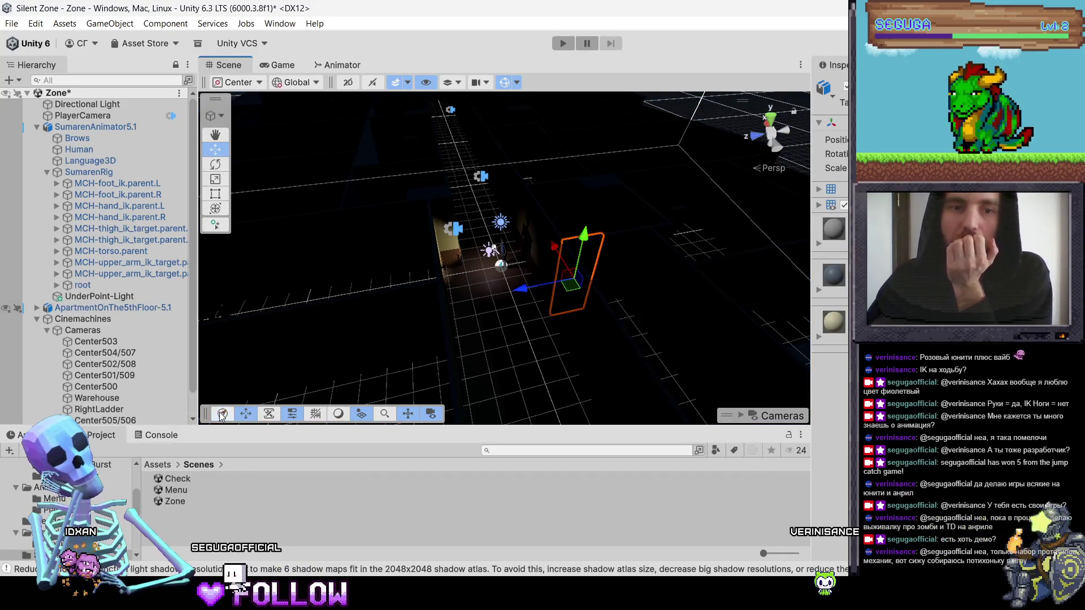
pyautogui.click(281, 24)
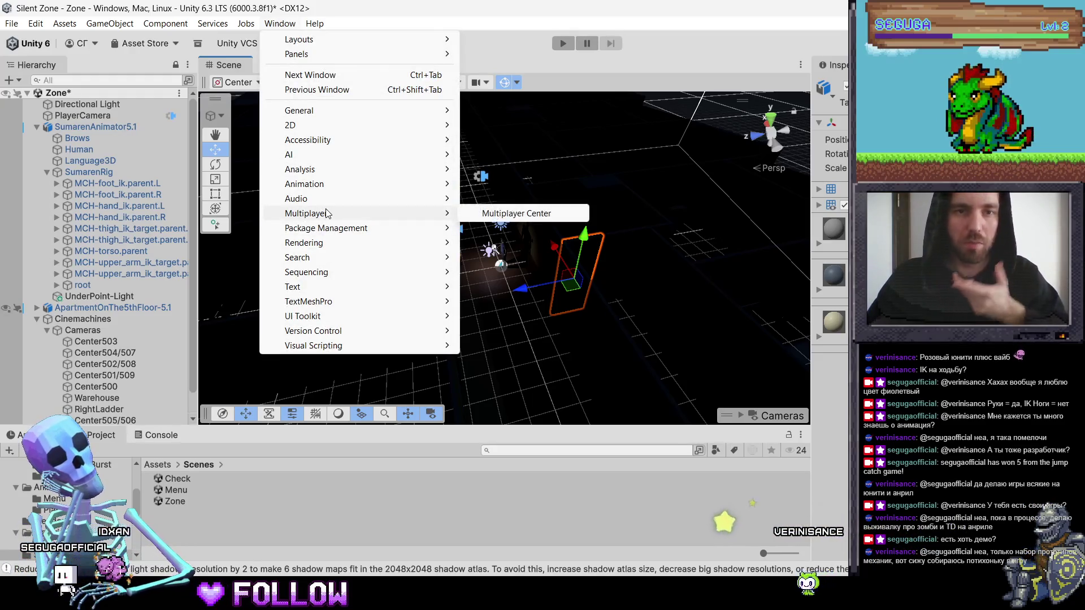
# Step: Close the Window menu and select ApartmentOnThe5thFloor-5.1 and the corridor's thin wall
pyautogui.click(480, 244)
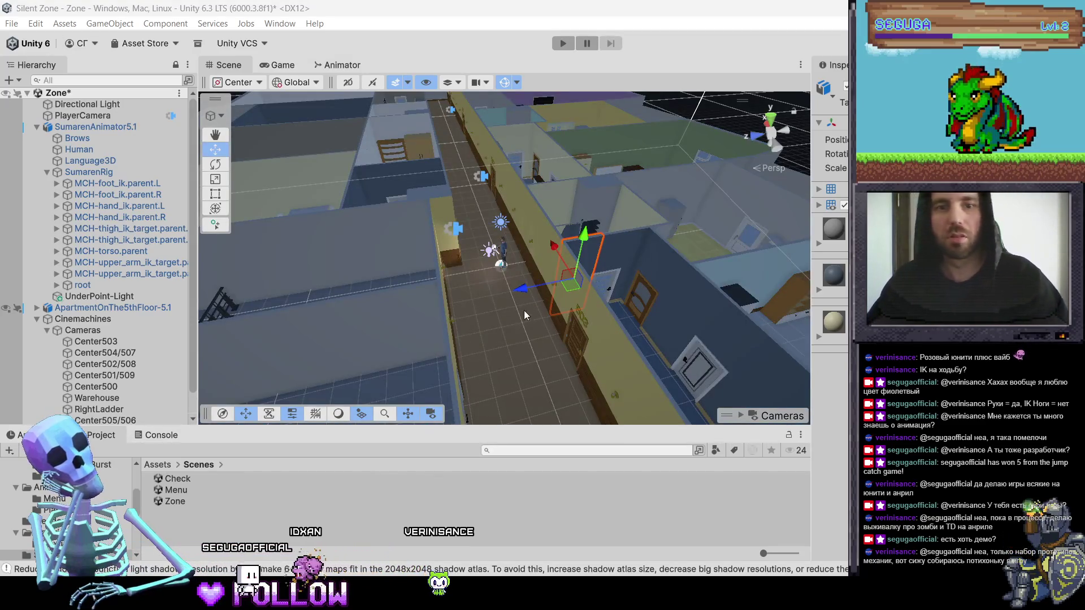
pyautogui.click(384, 218)
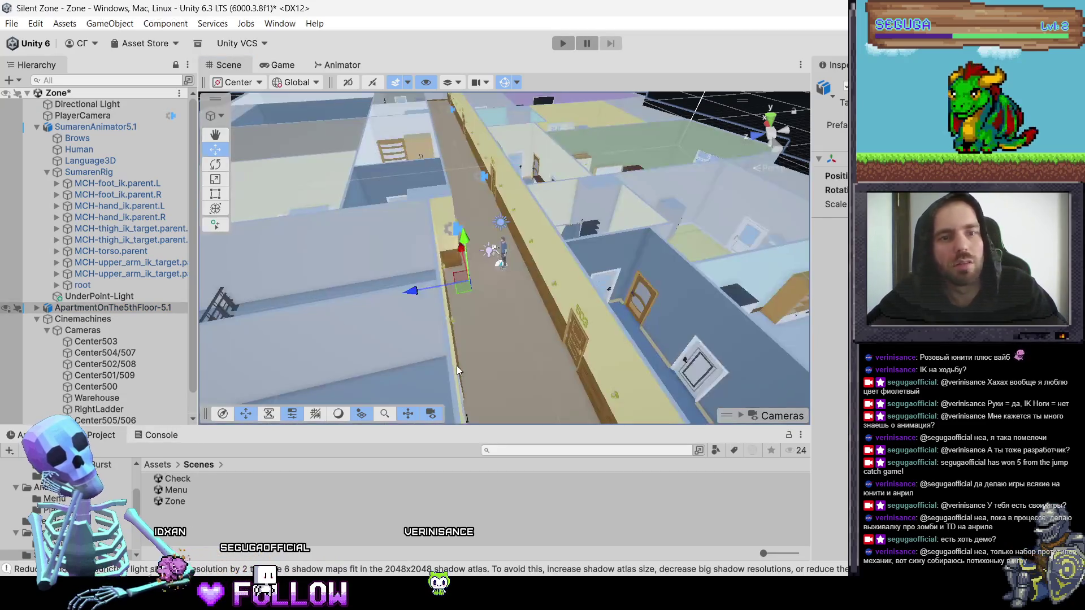
pyautogui.click(419, 271)
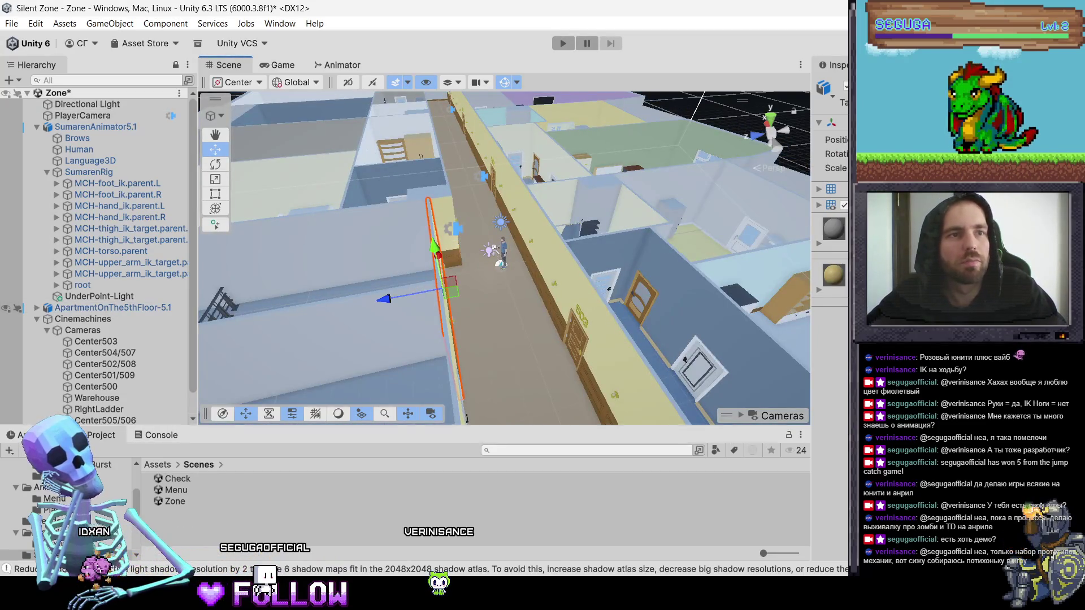
# Step: Orbit and zoom around the apartment floor, then frame SumarenAnimator5.1 in the Scene view
pyautogui.moveTo(517, 225)
pyautogui.mouseDown()
pyautogui.moveTo(545, 215)
pyautogui.moveTo(447, 232)
pyautogui.moveTo(557, 239)
pyautogui.moveTo(522, 283)
pyautogui.moveTo(257, 282)
pyautogui.mouseUp()
pyautogui.scroll(-8, 404, 219)
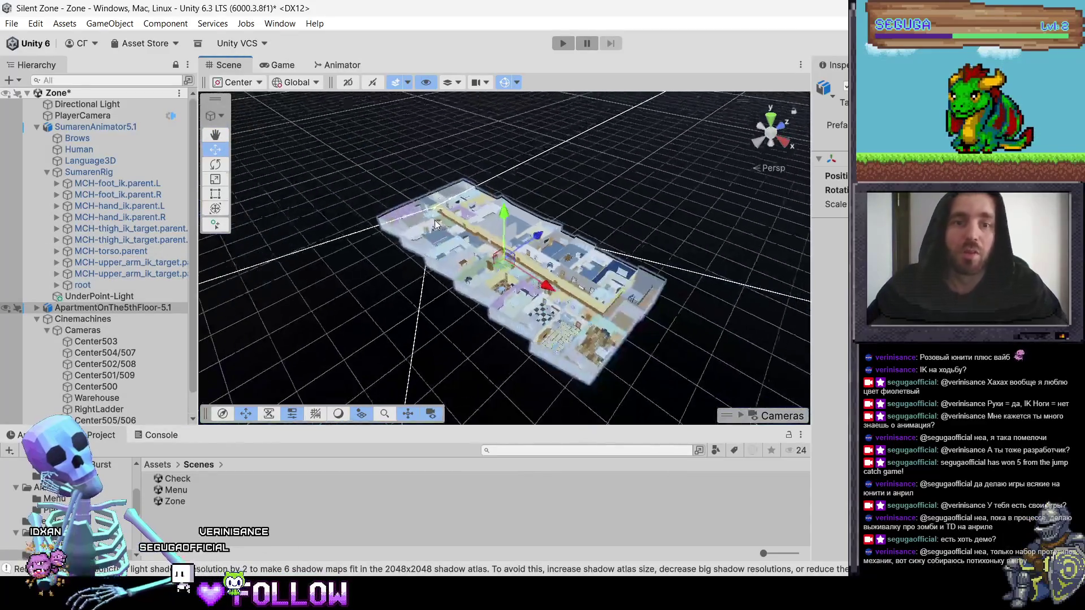
pyautogui.scroll(5, 435, 225)
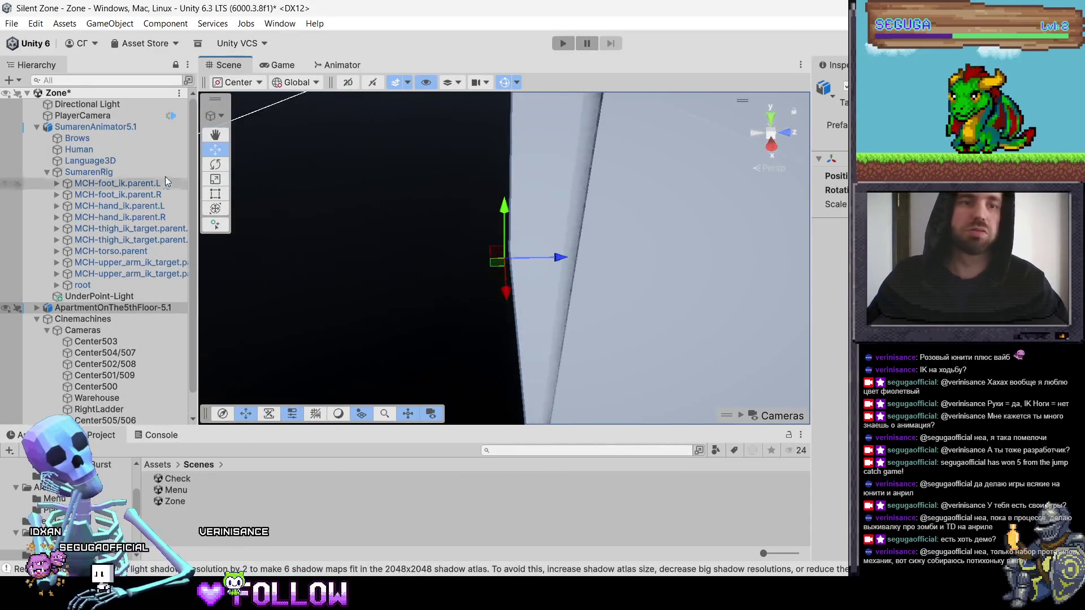
pyautogui.doubleClick(64, 130)
# Step: Collapse SumarenAnimator5.1, orbit to corridor height down the hallway, and select ApartmentOnThe5thFloor-5.1
pyautogui.click(37, 127)
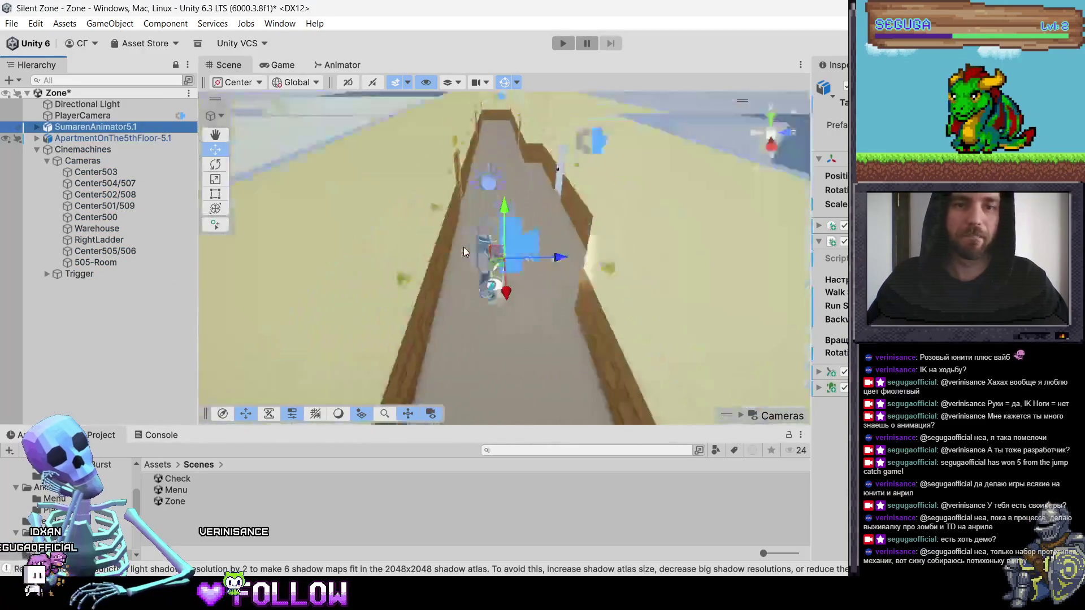
pyautogui.moveTo(532, 249)
pyautogui.mouseDown()
pyautogui.moveTo(534, 126)
pyautogui.moveTo(615, 155)
pyautogui.mouseUp()
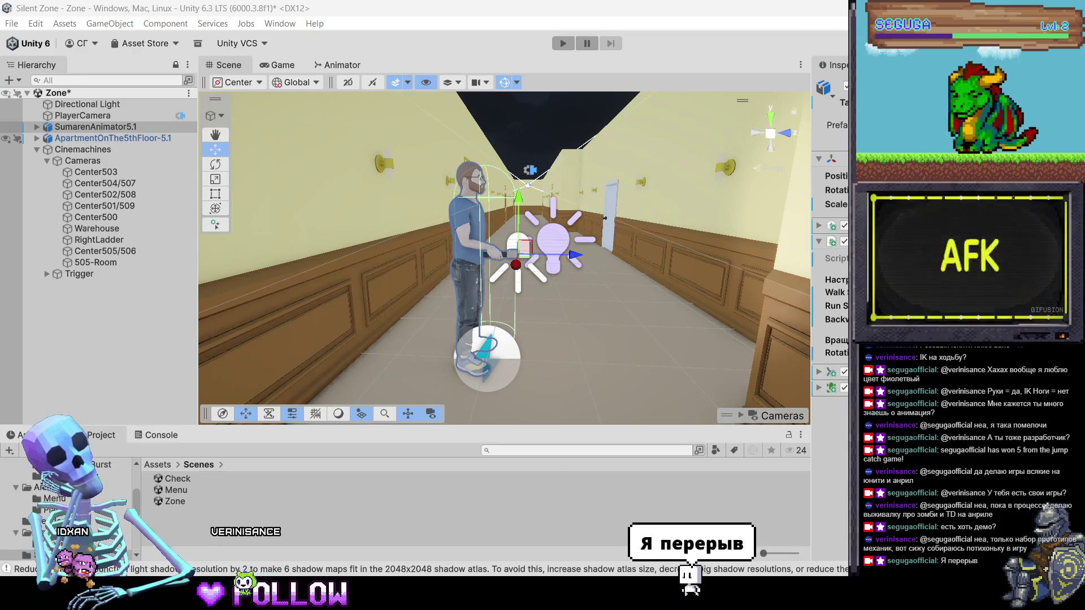
pyautogui.click(621, 274)
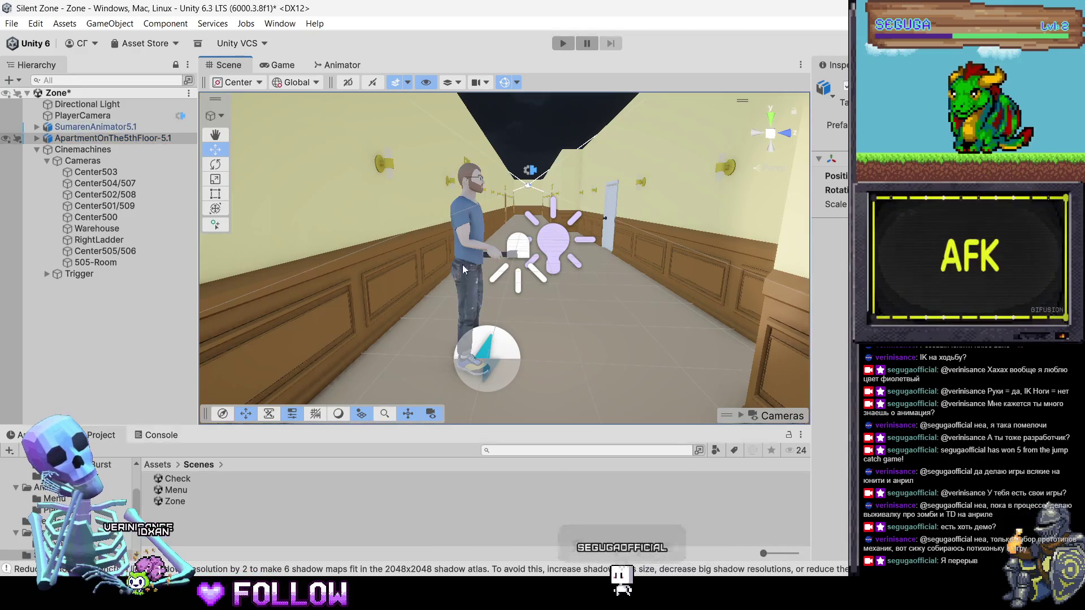
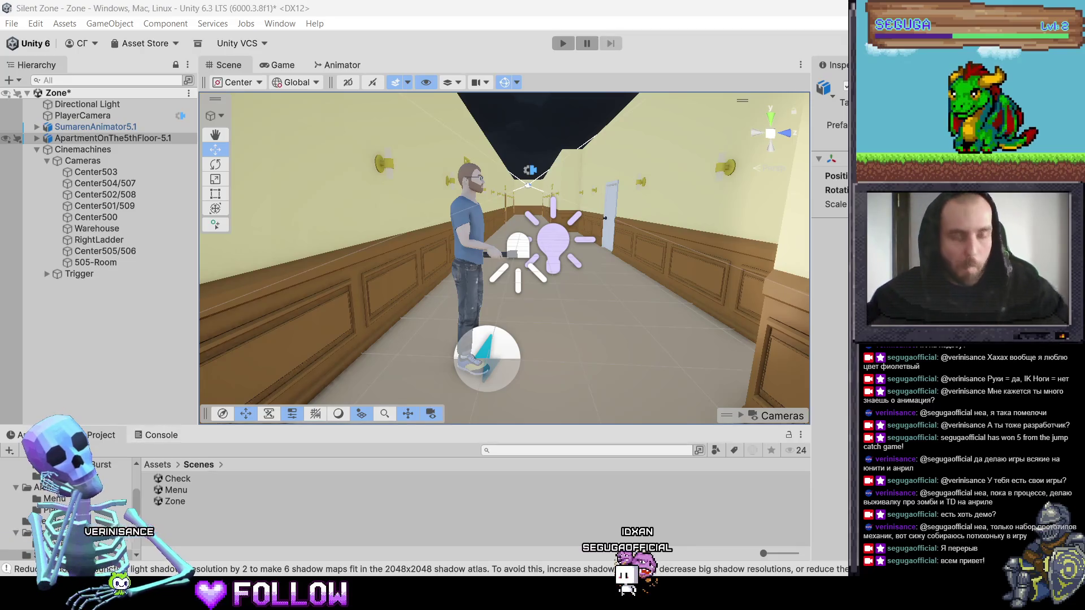
# Step: Select the Center504/507 camera in the Hierarchy and save the Zone scene with Ctrl+S
pyautogui.hotkey('ctrl', 'a')
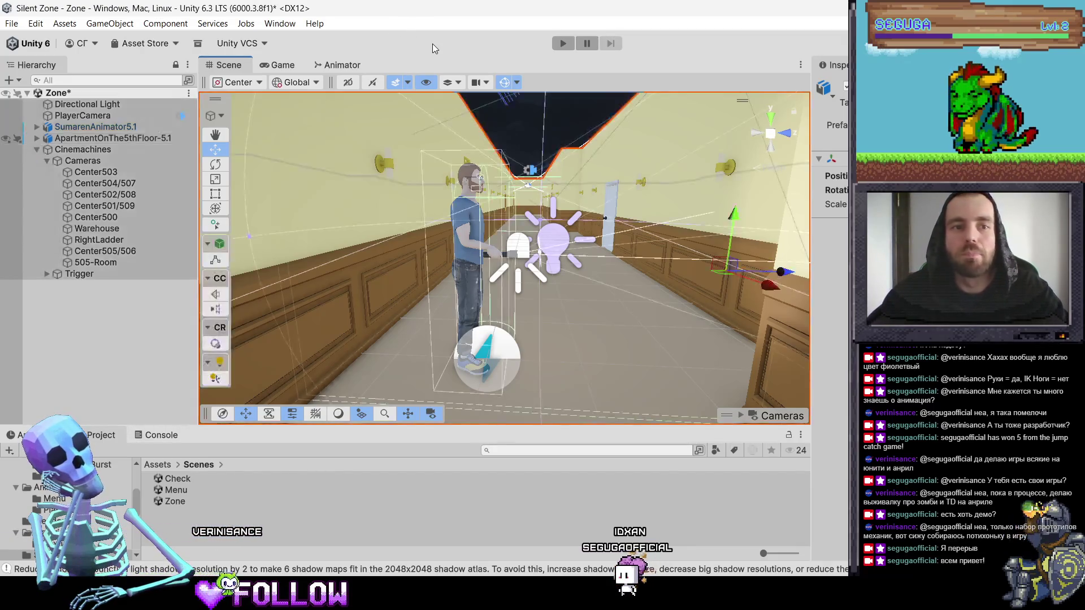
pyautogui.click(541, 170)
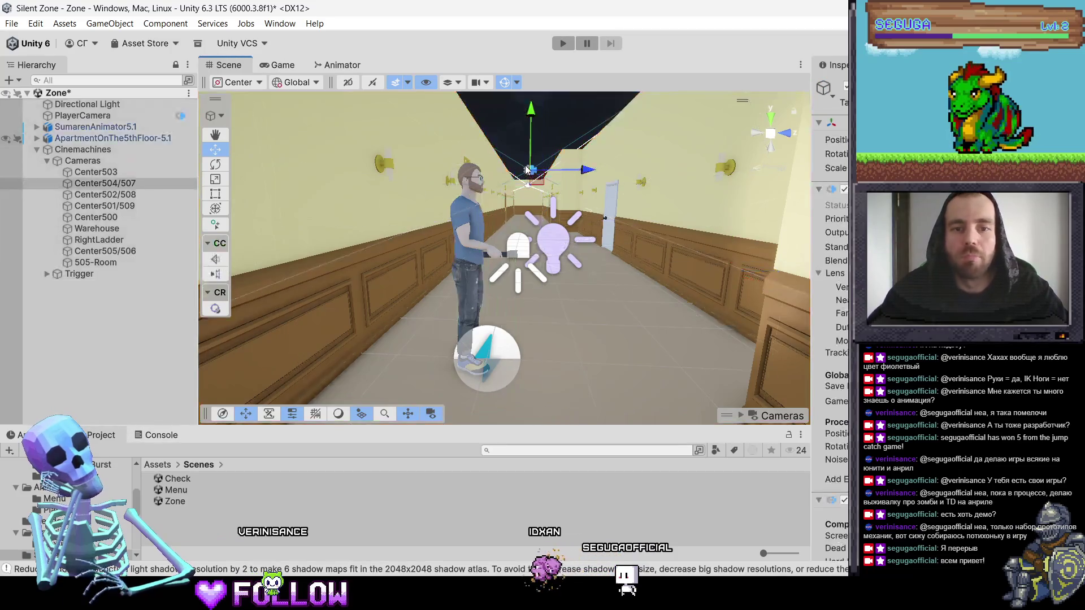
pyautogui.hotkey('ctrl', 's')
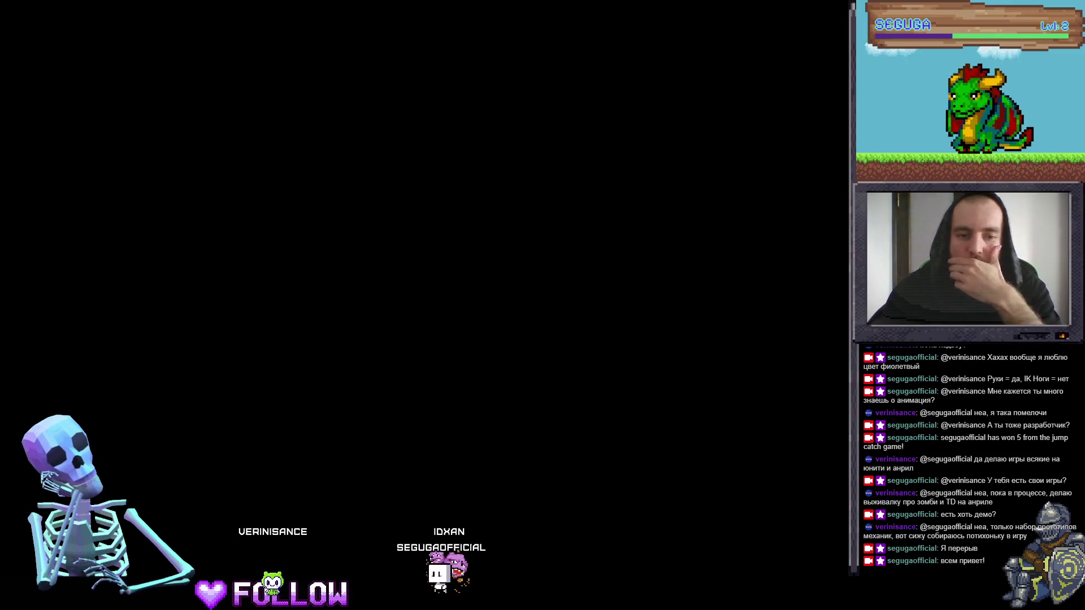
# Step: Bring up the Windows Start menu and dismiss it again
pyautogui.press('super')
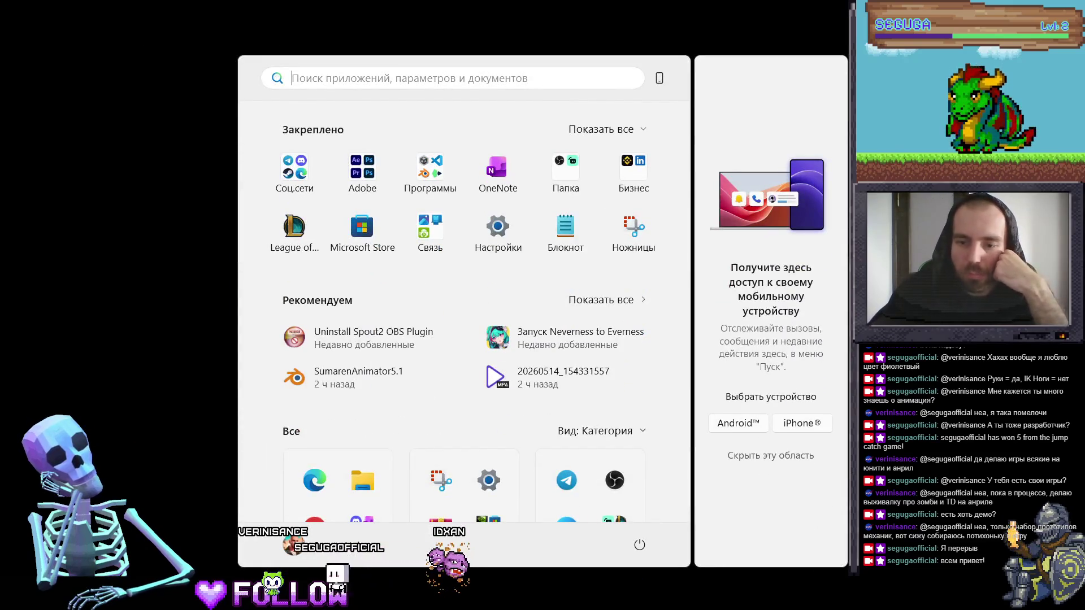
pyautogui.press('Escape')
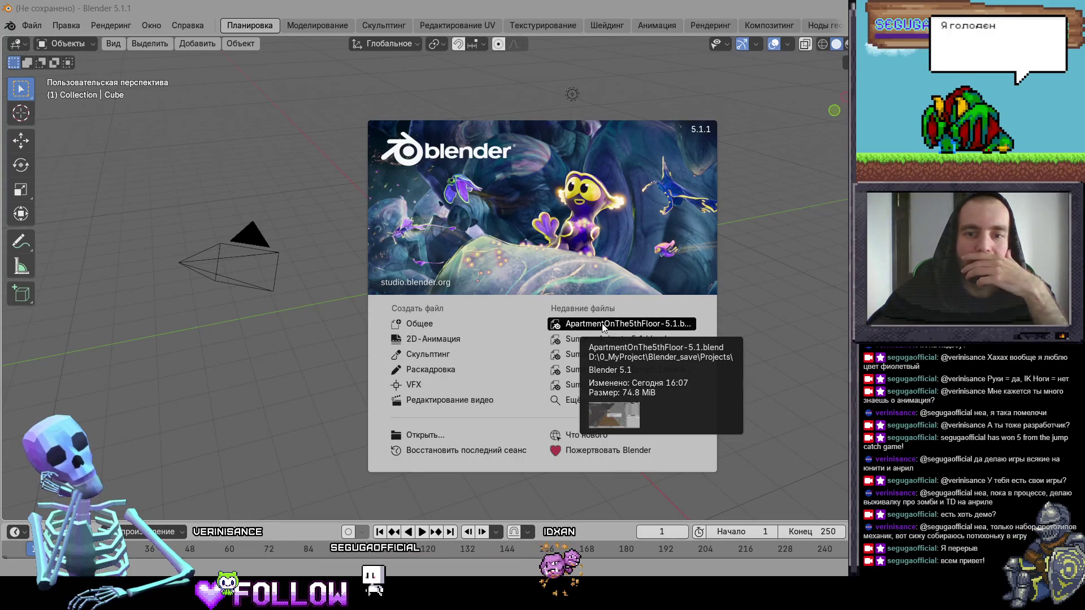
# Step: Open SumarenAnimator5.1 and assign the Idle action to the rig in the Animation workspace
pyautogui.click(593, 339)
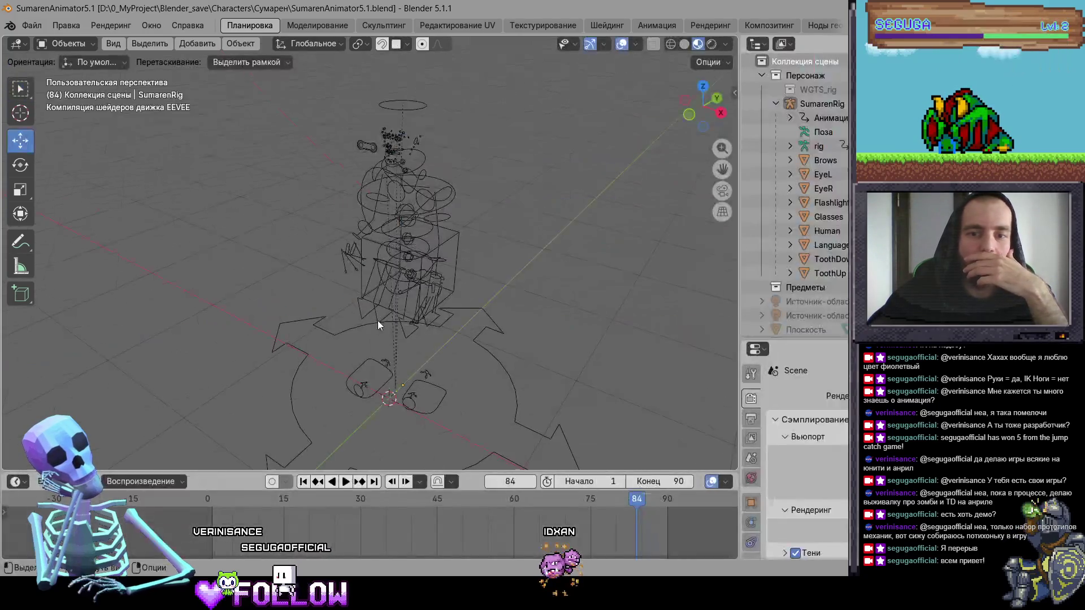
pyautogui.click(657, 25)
pyautogui.click(404, 424)
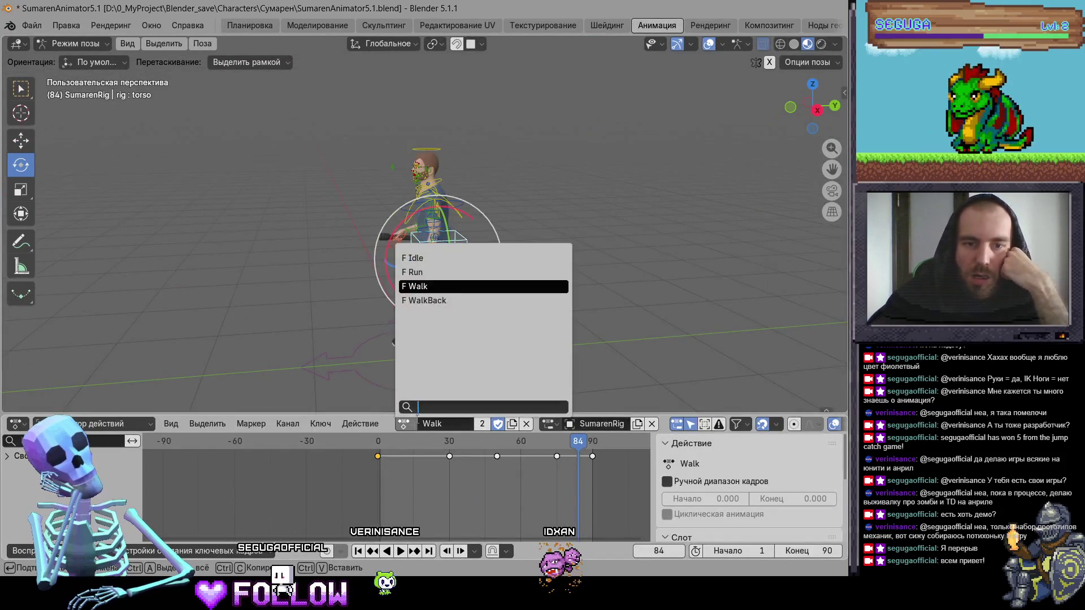
pyautogui.click(434, 258)
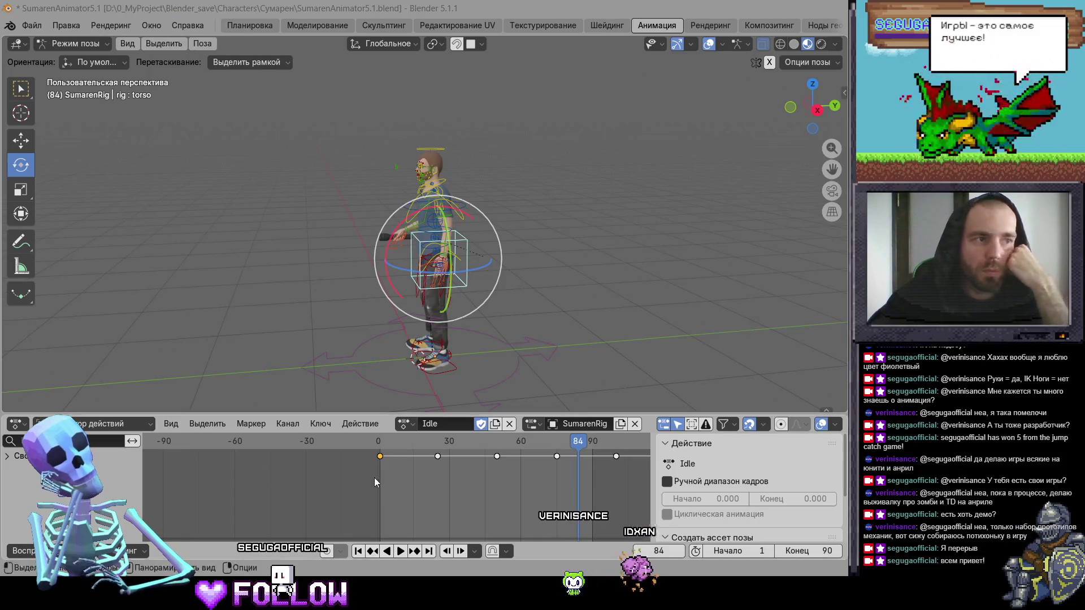
# Step: Set the scene's end frame to 120
pyautogui.scroll(-4, 485, 492)
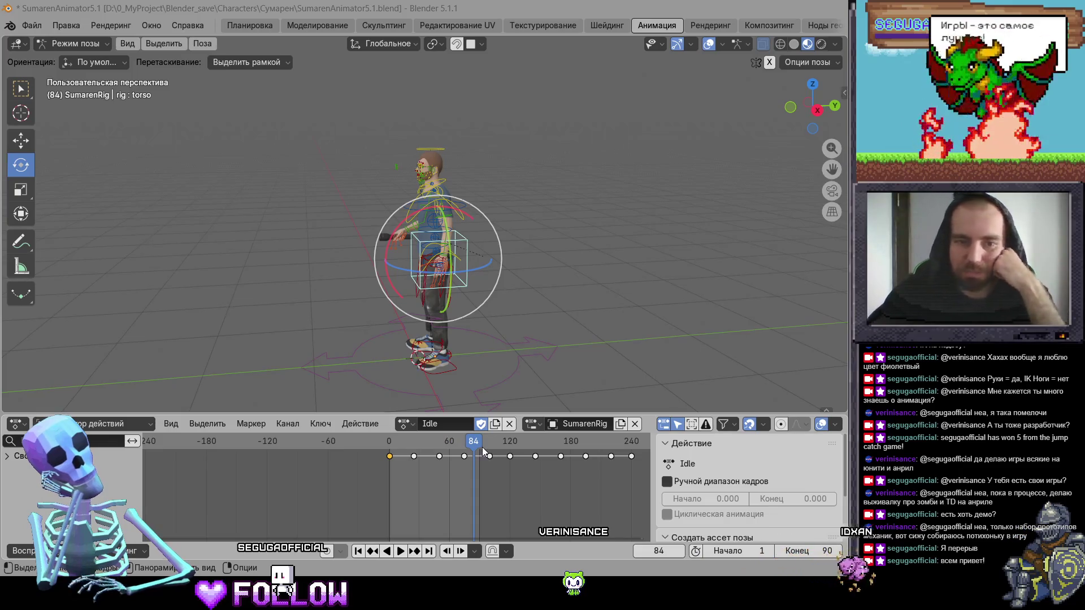
pyautogui.click(787, 551)
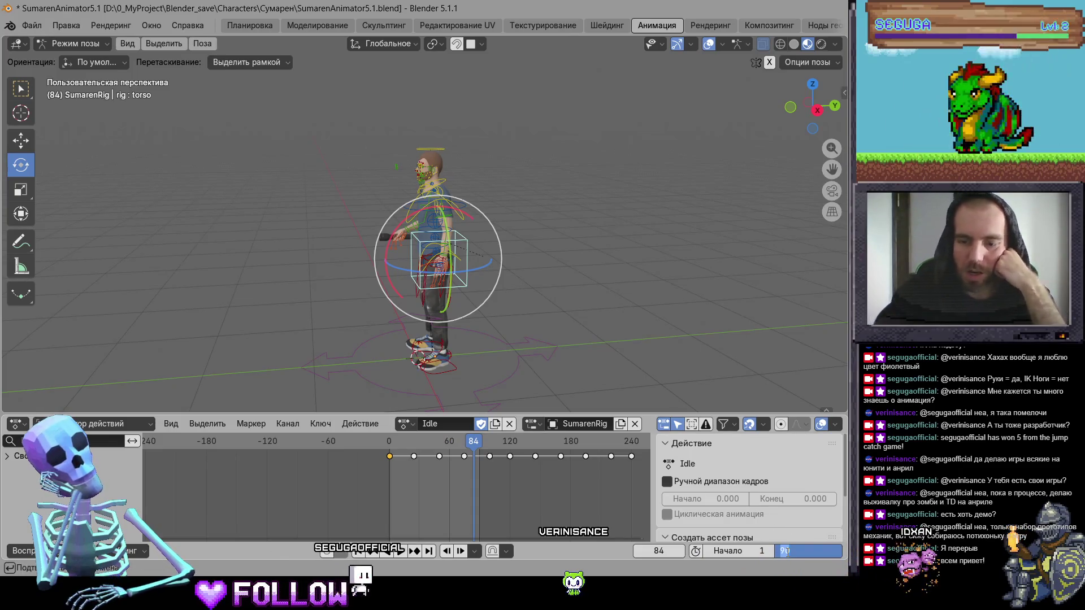
pyautogui.write('120')
pyautogui.press('Return')
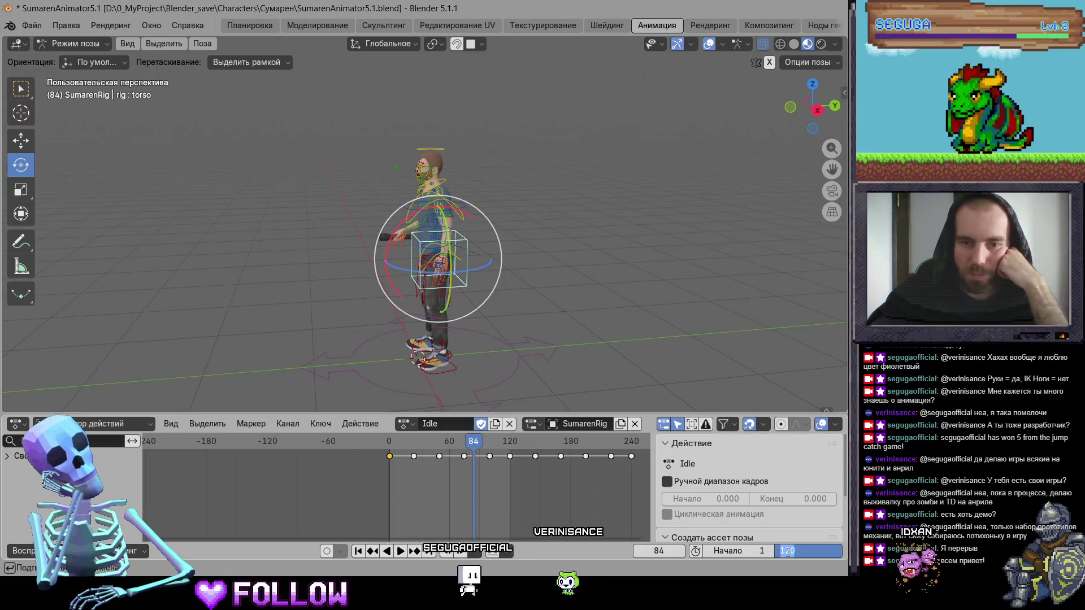
# Step: Duplicate the Idle action and rename the copy 'Back view'
pyautogui.click(495, 424)
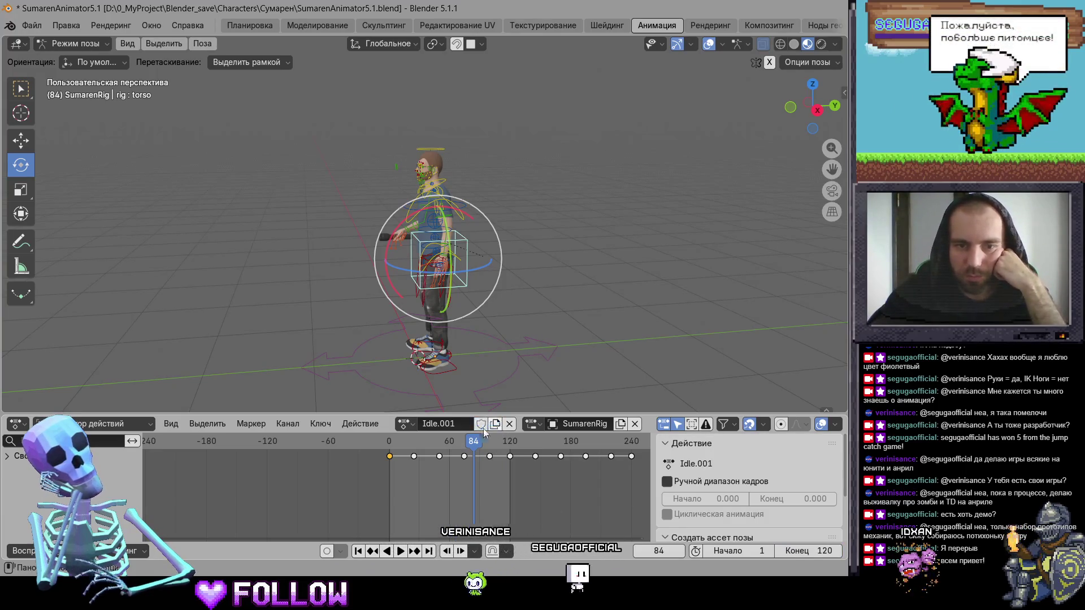
pyautogui.click(458, 423)
pyautogui.write('Back v')
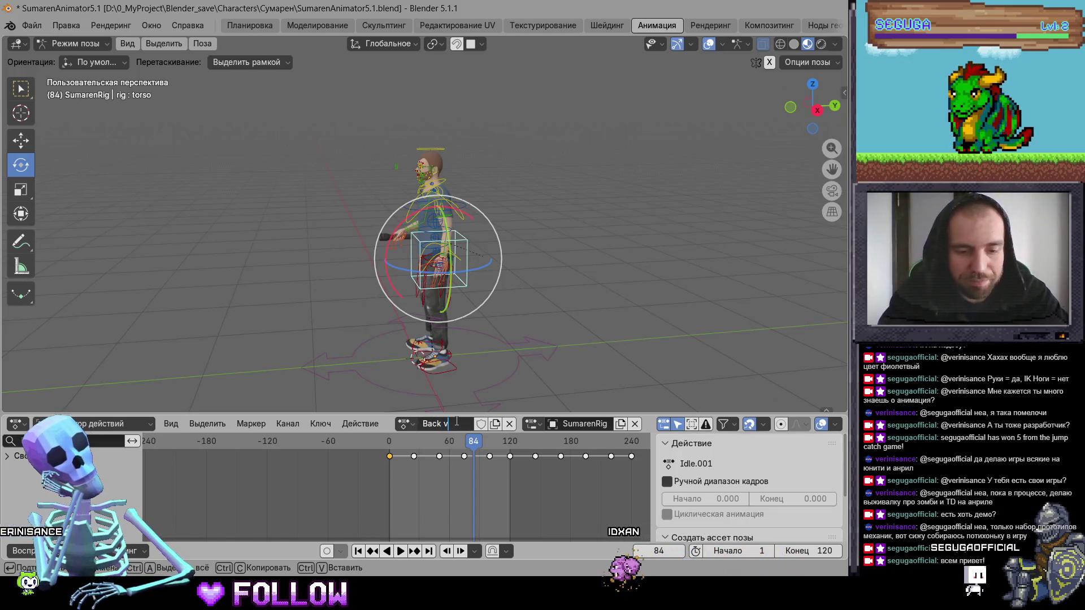
pyautogui.write('iew')
pyautogui.press('Return')
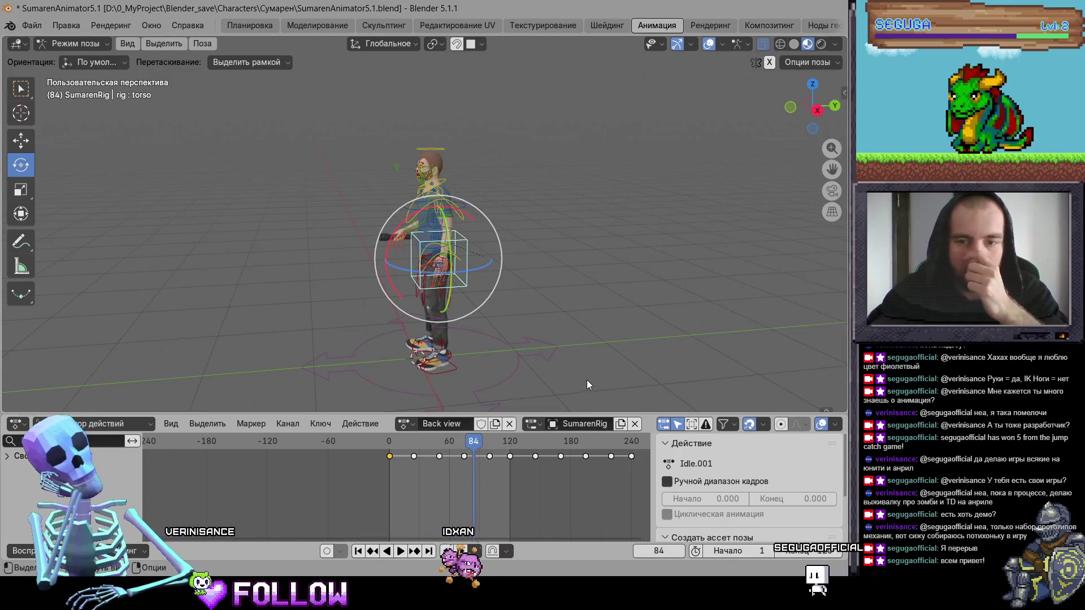
# Step: Box-select the keyframes from about frame 130 onward and orbit the viewport
pyautogui.scroll(3, 520, 337)
pyautogui.moveTo(641, 476); pyautogui.dragTo(528, 452)
pyautogui.rightClick(529, 452)
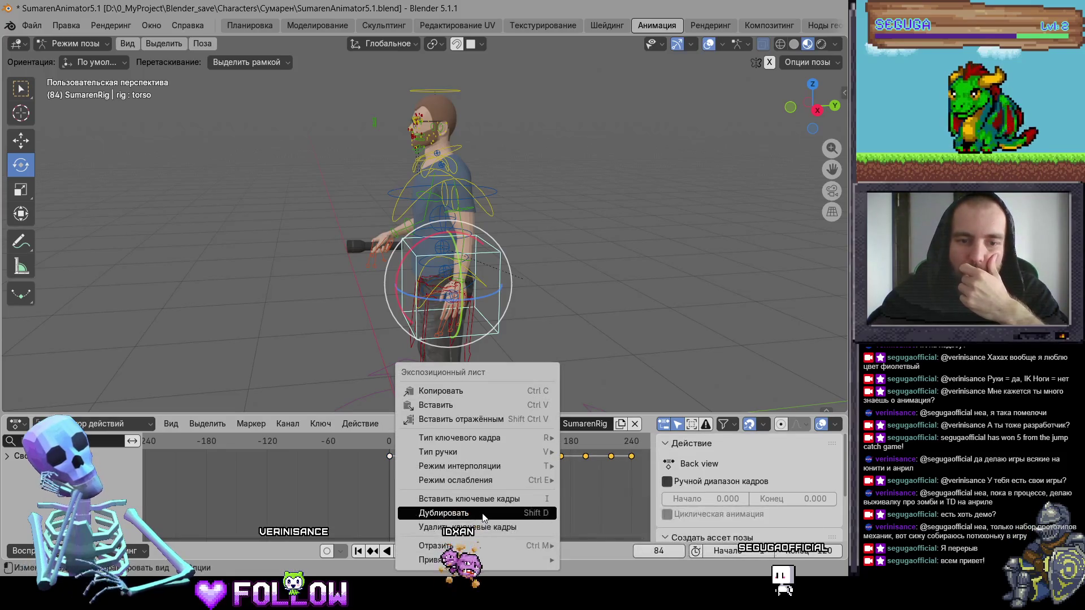
pyautogui.scroll(-4, 625, 338)
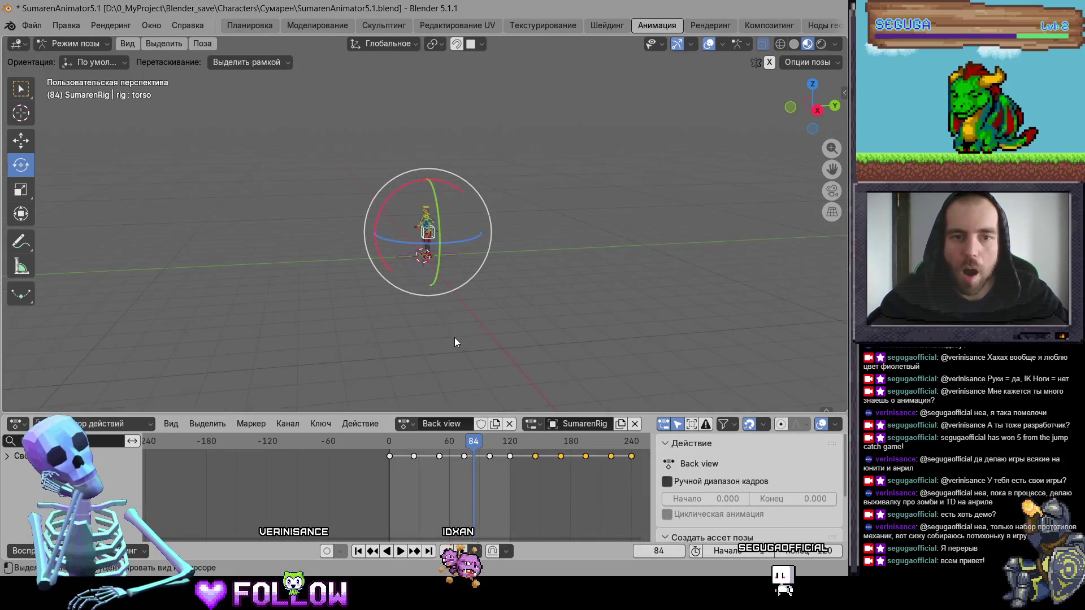
pyautogui.moveTo(519, 309); pyautogui.dragTo(846, 392)
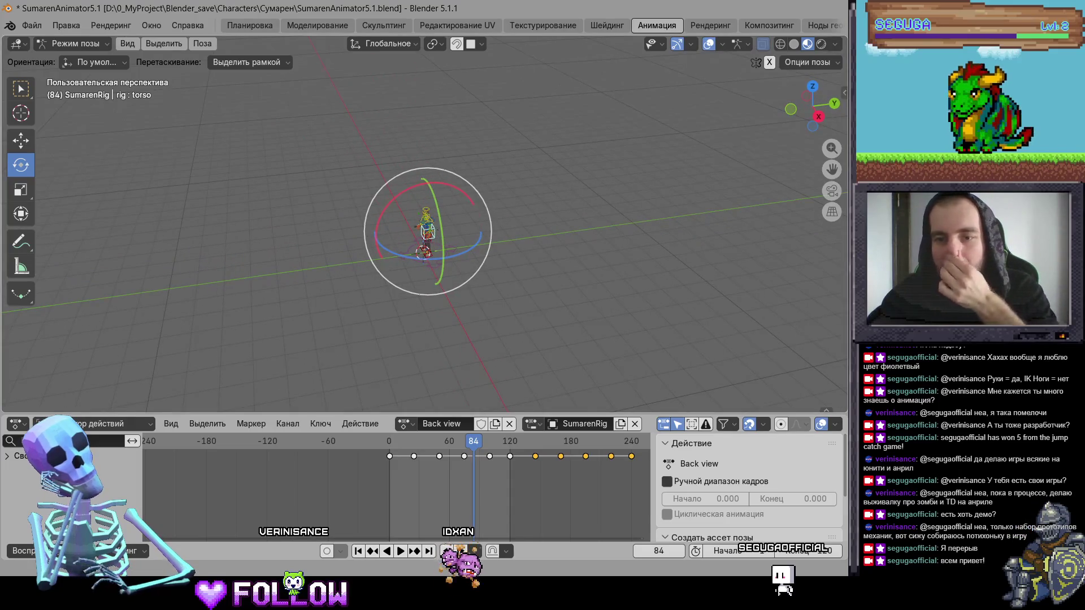
pyautogui.hotkey('shift', 'F1')
pyautogui.press('Escape')
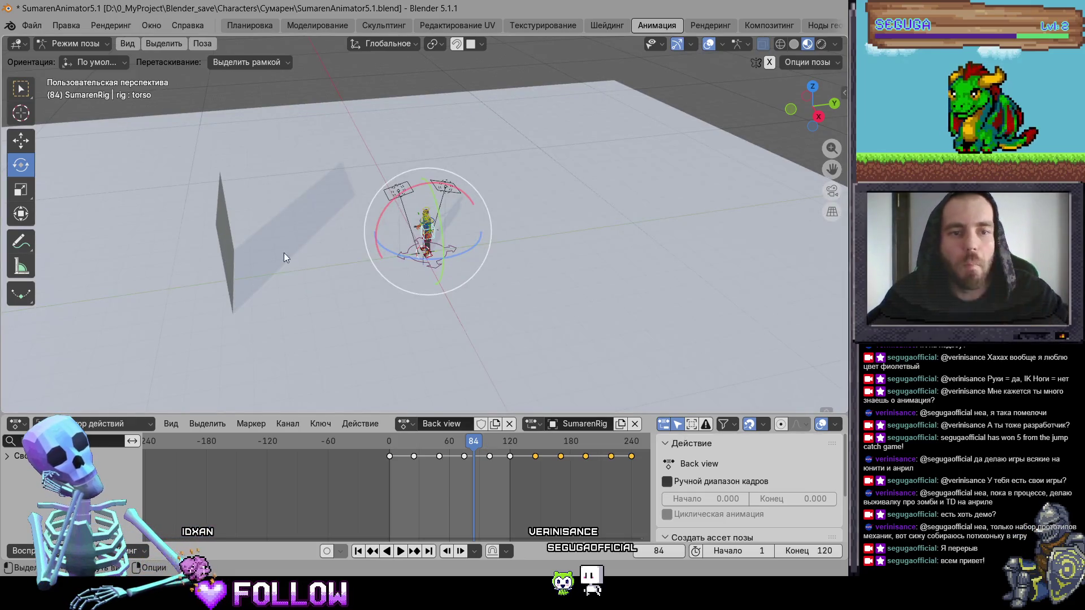
# Step: Select the left backdrop plane in Object Mode and slide it along the Y axis
pyautogui.moveTo(284, 258); pyautogui.dragTo(310, 291)
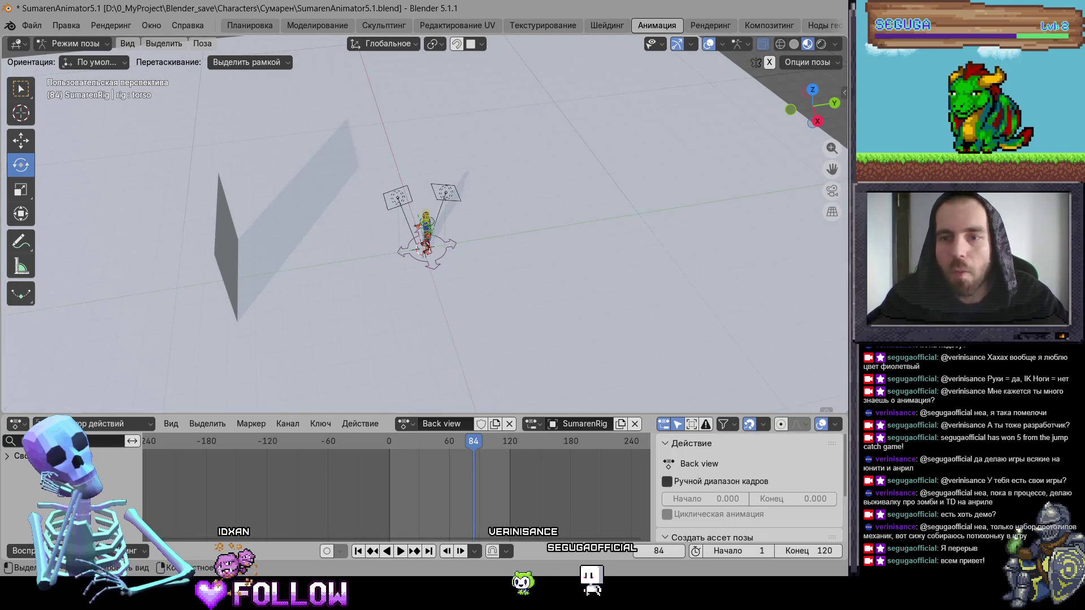
pyautogui.click(229, 255)
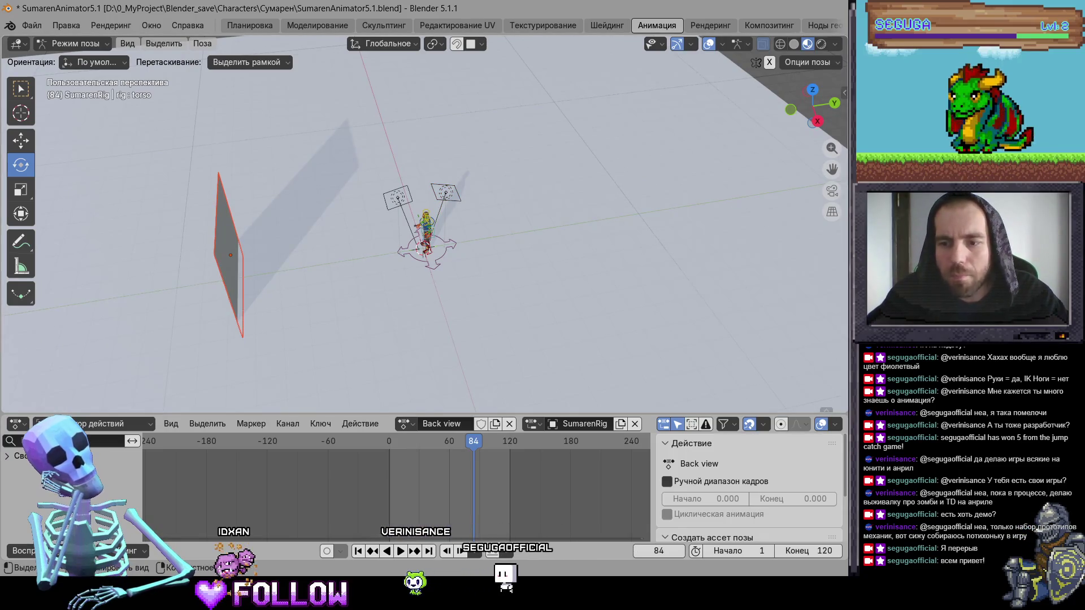
pyautogui.moveTo(316, 266)
pyautogui.mouseDown()
pyautogui.moveTo(405, 274)
pyautogui.moveTo(287, 228)
pyautogui.moveTo(310, 244)
pyautogui.mouseUp()
pyautogui.click(73, 44)
pyautogui.click(63, 58)
pyautogui.press('g')
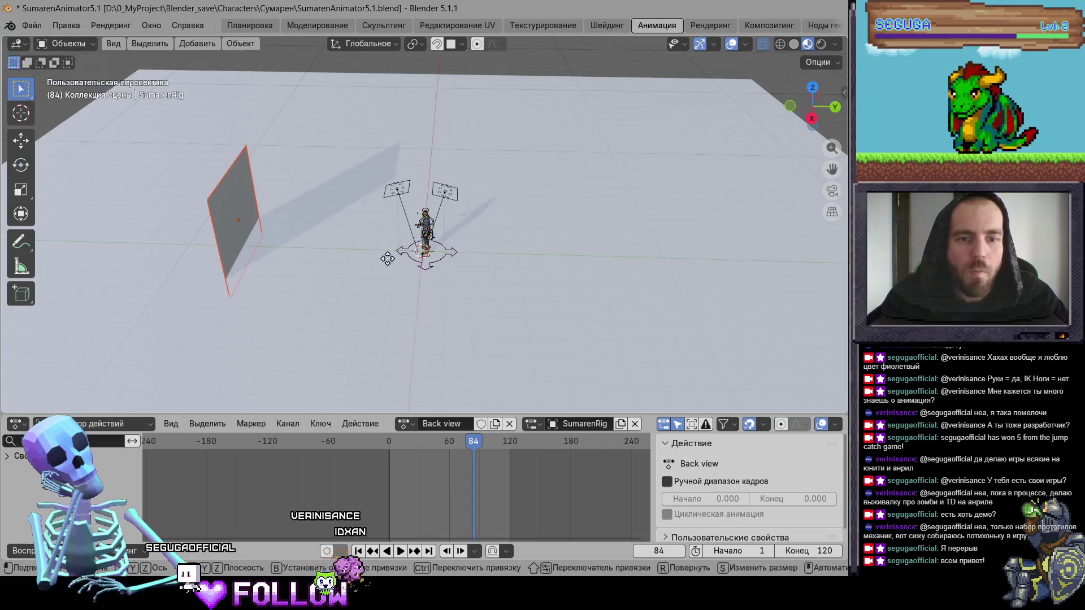
pyautogui.press('y')
pyautogui.click(325, 252)
# Step: Place the left plane at Y 1.18 m and duplicate it to the character's right side
pyautogui.hotkey('shift', 'd')
pyautogui.press('y')
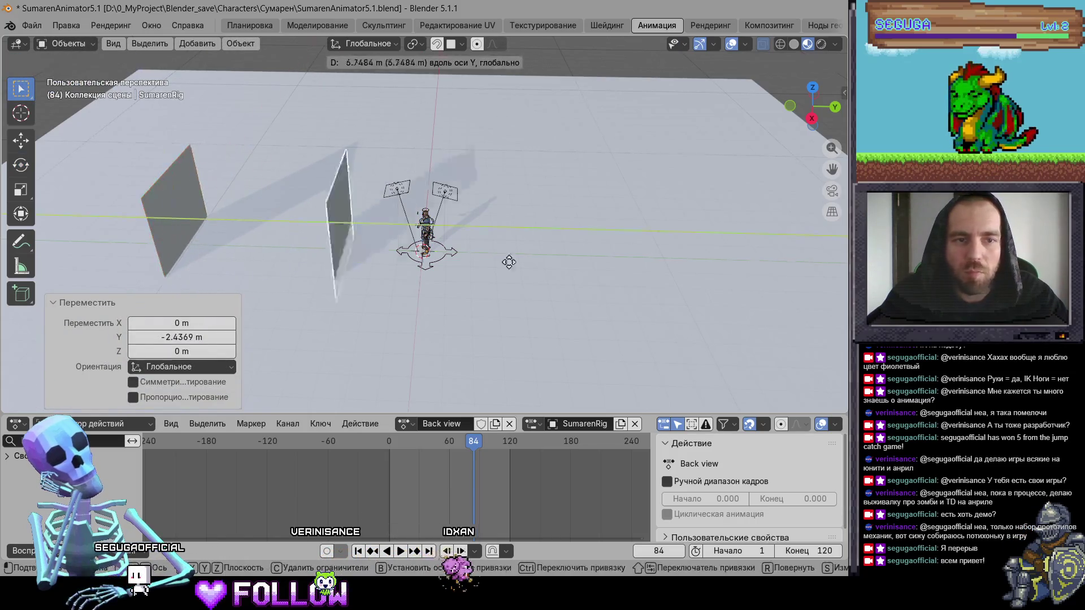
pyautogui.click(807, 299)
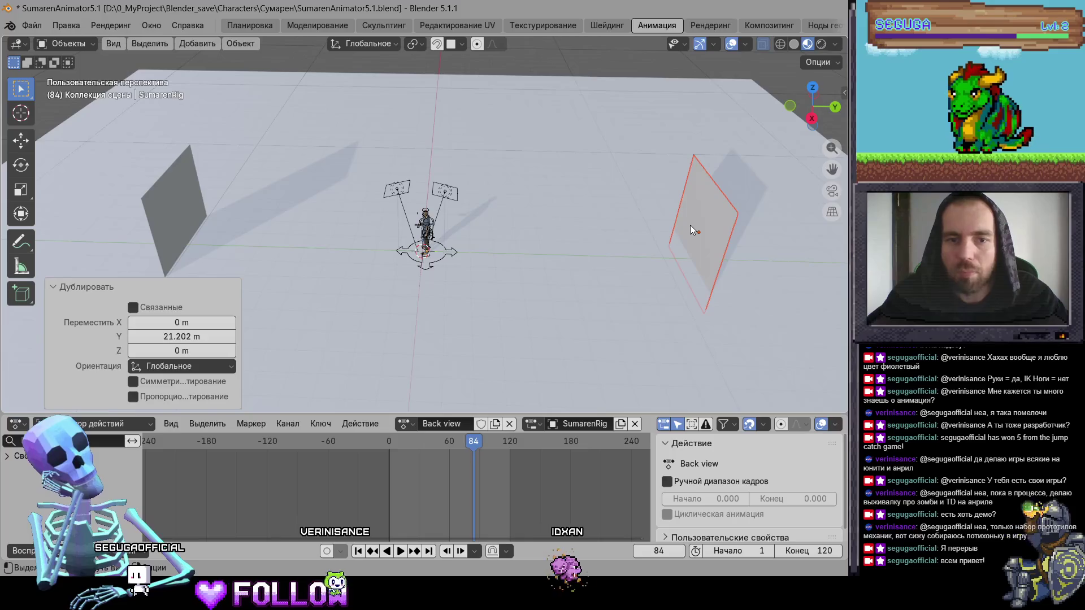
pyautogui.hotkey('ctrl', 'z')
pyautogui.press('g')
pyautogui.press('y')
pyautogui.click(362, 252)
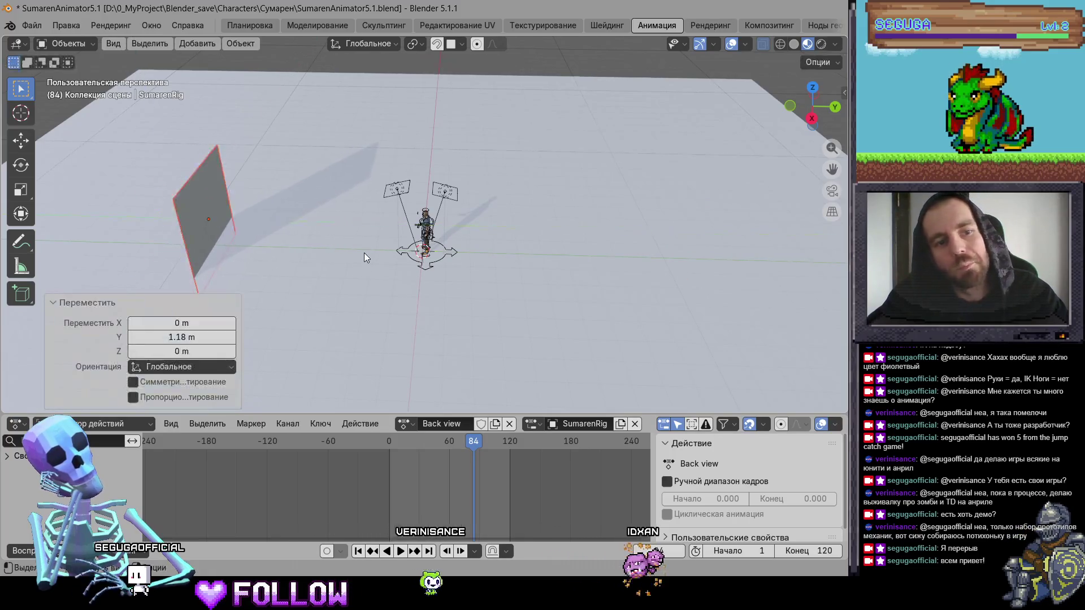
pyautogui.hotkey('shift', 'd')
pyautogui.press('y')
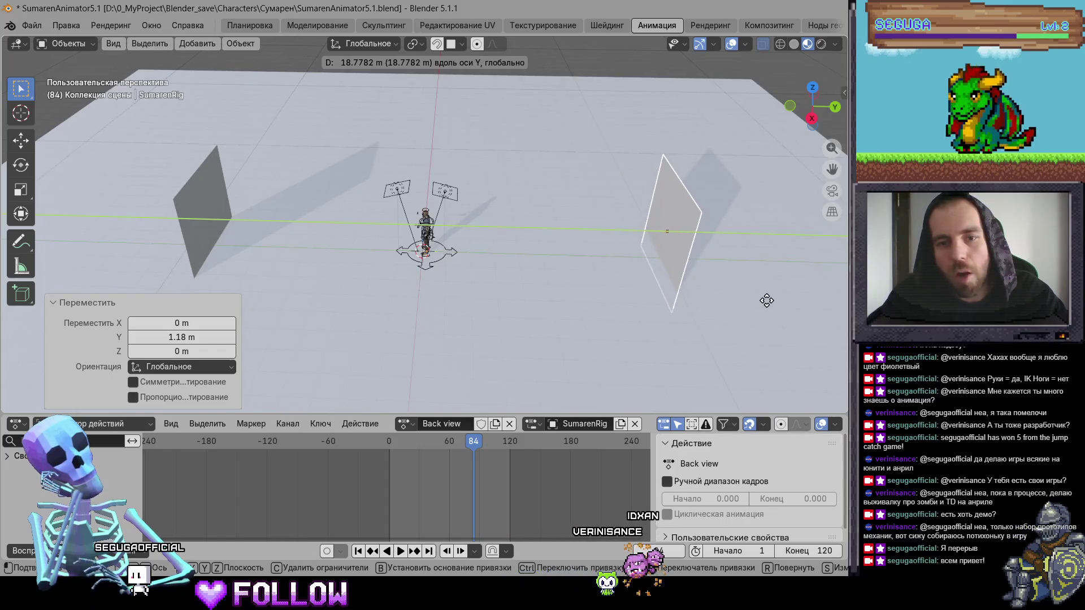
pyautogui.click(767, 300)
# Step: Select the character rig to return it to Pose Mode
pyautogui.scroll(5, 456, 240)
pyautogui.click(462, 240)
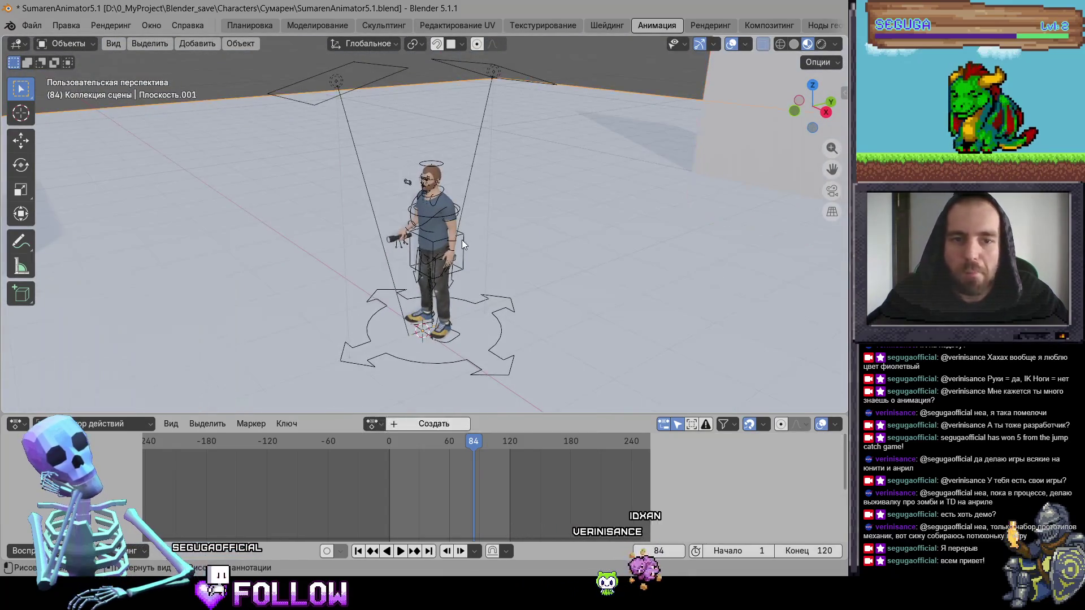
pyautogui.click(74, 44)
# Step: Put the rig in Pose Mode and reset the torso control's rotation angle to 0
pyautogui.click(79, 91)
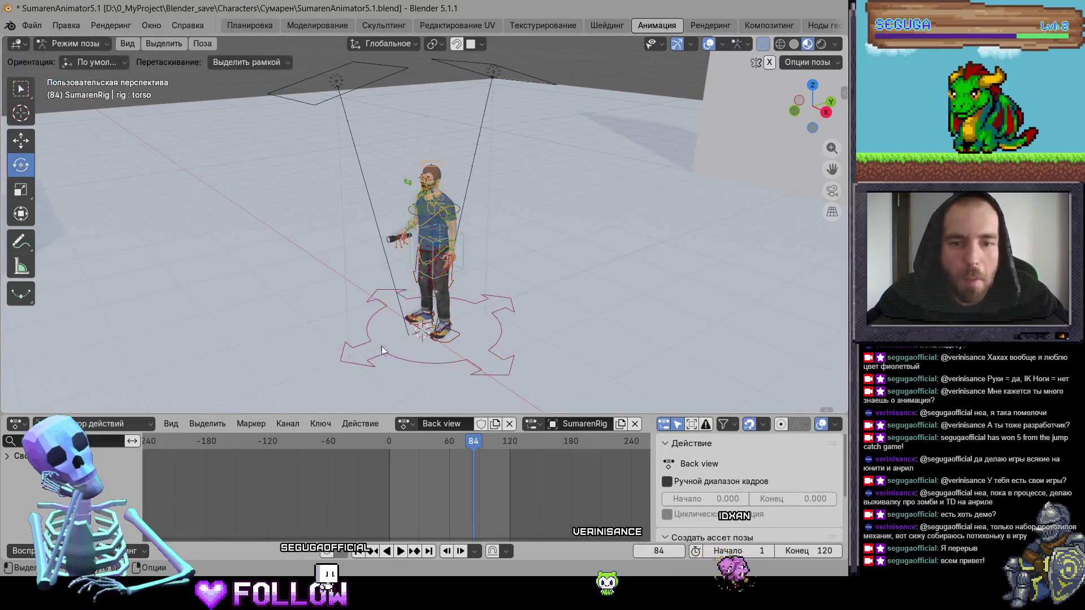
pyautogui.press('a')
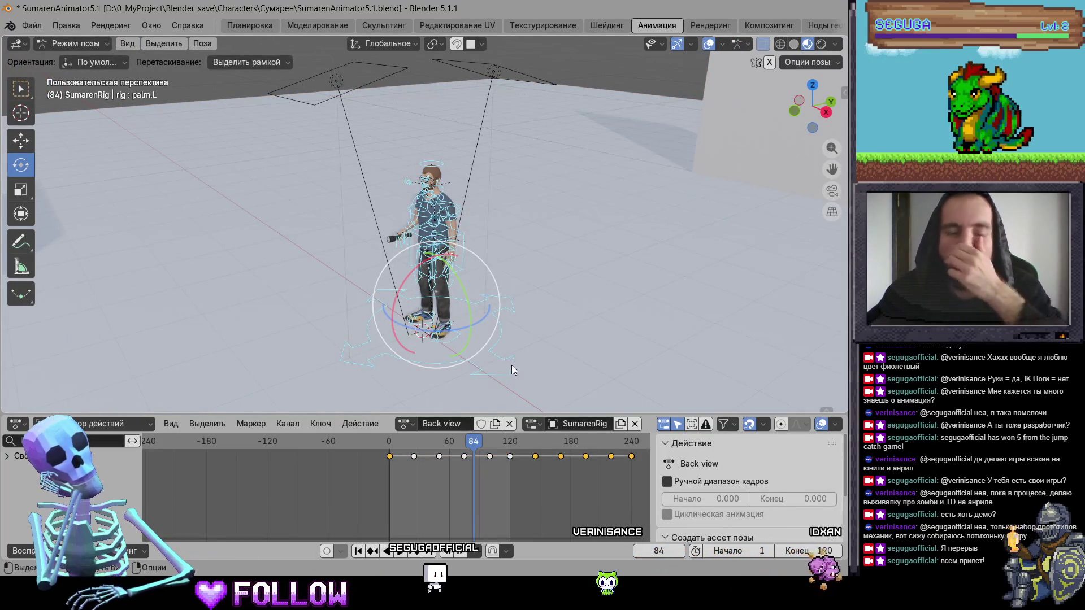
pyautogui.scroll(4, 497, 332)
pyautogui.moveTo(561, 310)
pyautogui.mouseDown()
pyautogui.moveTo(585, 303)
pyautogui.moveTo(511, 405)
pyautogui.moveTo(558, 347)
pyautogui.moveTo(469, 315)
pyautogui.moveTo(601, 336)
pyautogui.moveTo(454, 285)
pyautogui.moveTo(508, 266)
pyautogui.moveTo(489, 244)
pyautogui.mouseUp()
pyautogui.click(500, 247)
pyautogui.moveTo(389, 444); pyautogui.dragTo(414, 452)
pyautogui.moveTo(500, 239); pyautogui.dragTo(486, 246)
pyautogui.click(174, 336)
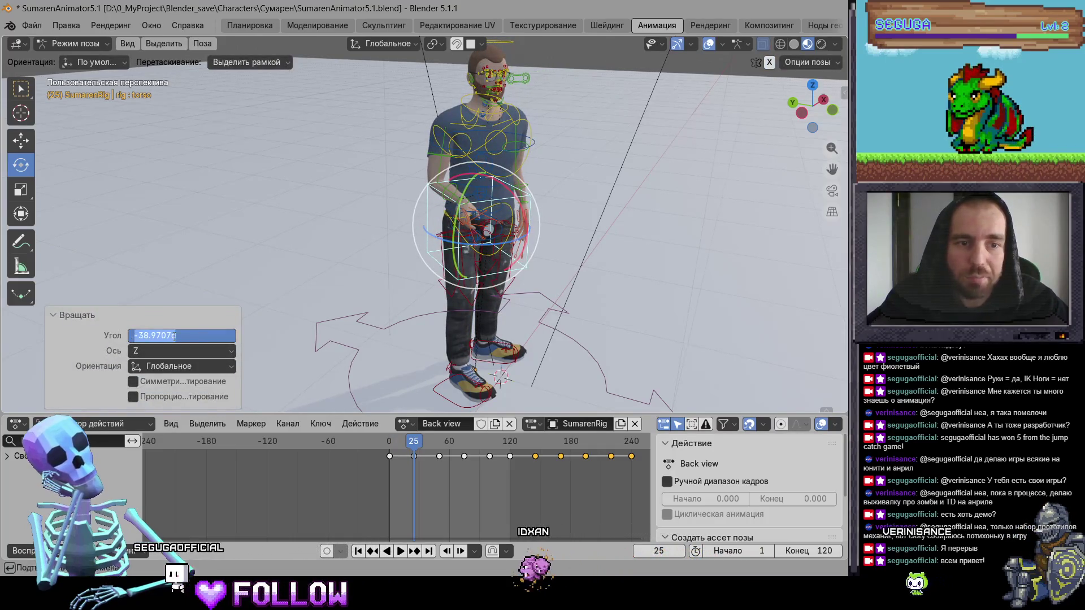
pyautogui.write('0')
pyautogui.press('Return')
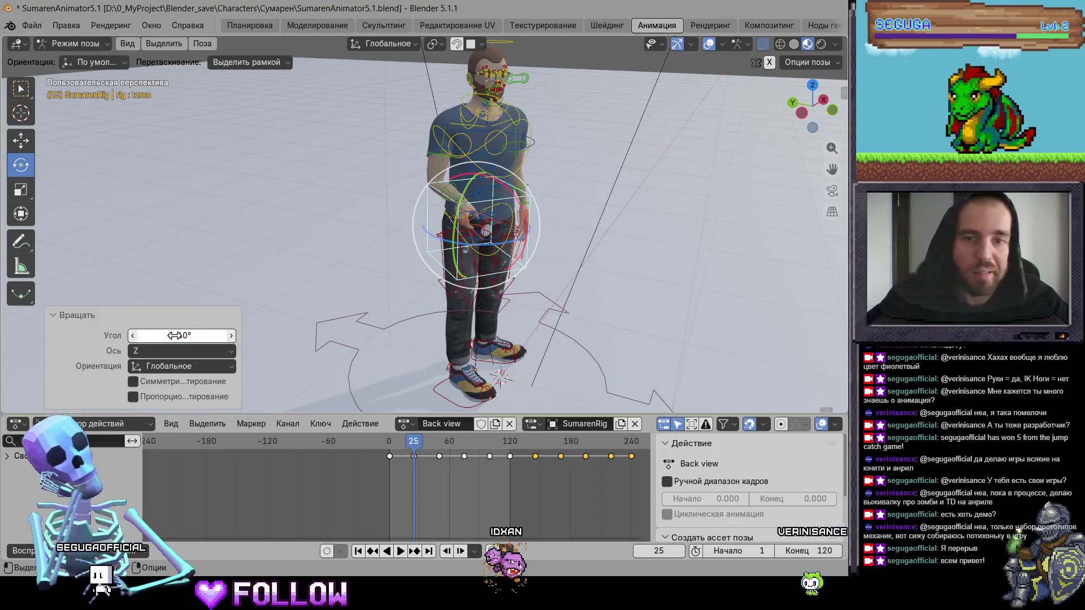
# Step: Rotate the chest control and key it at frame 25
pyautogui.click(495, 493)
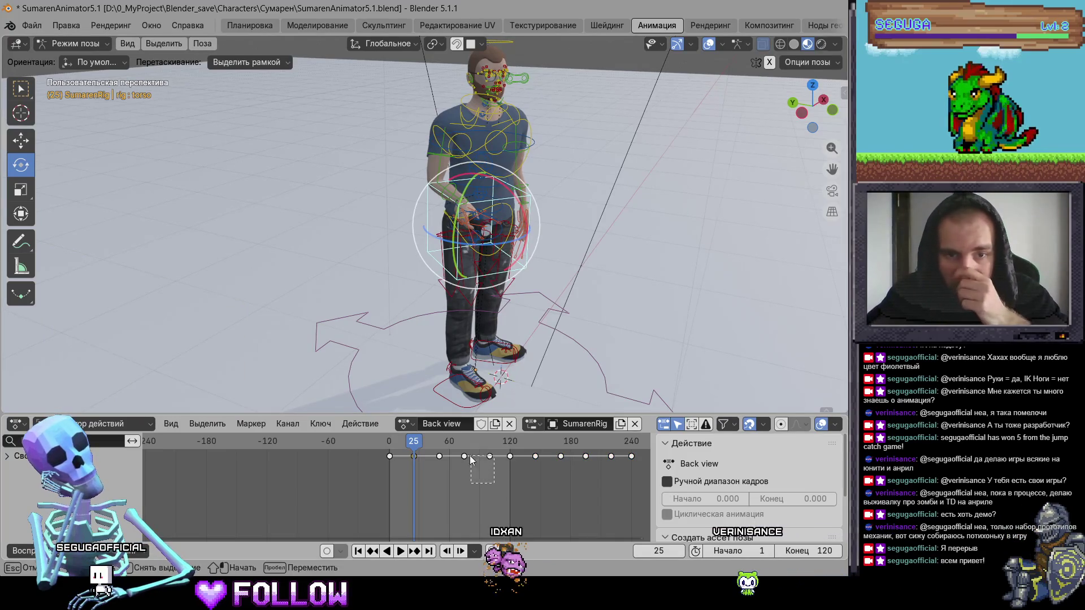
pyautogui.moveTo(470, 483)
pyautogui.mouseDown()
pyautogui.moveTo(436, 446)
pyautogui.moveTo(455, 477)
pyautogui.mouseUp()
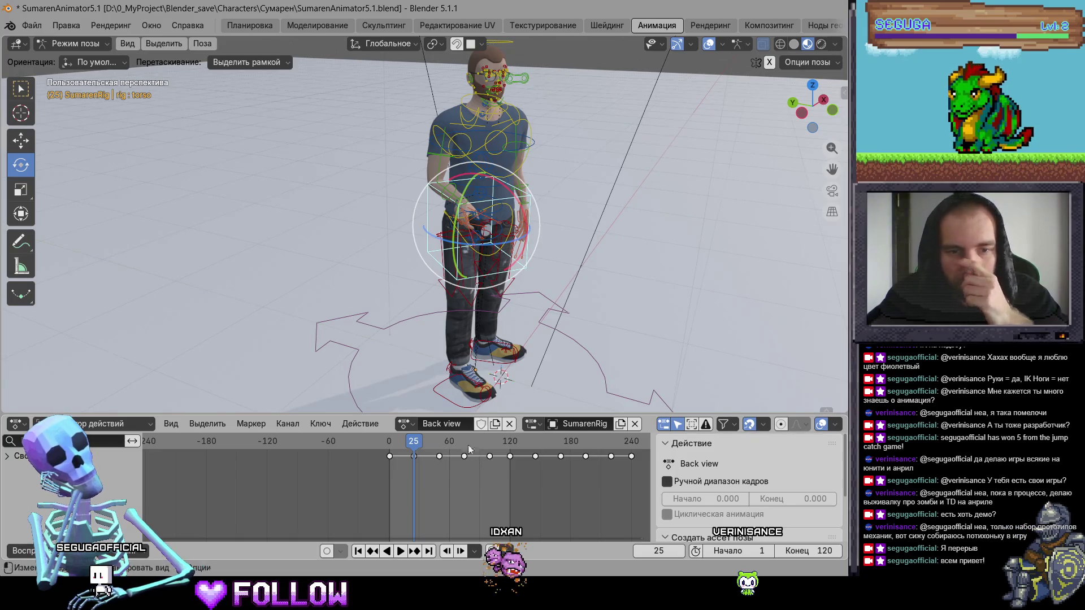
pyautogui.scroll(4, 549, 270)
pyautogui.moveTo(555, 151)
pyautogui.mouseDown()
pyautogui.moveTo(551, 186)
pyautogui.moveTo(520, 230)
pyautogui.moveTo(541, 221)
pyautogui.moveTo(538, 273)
pyautogui.mouseUp()
pyautogui.click(537, 275)
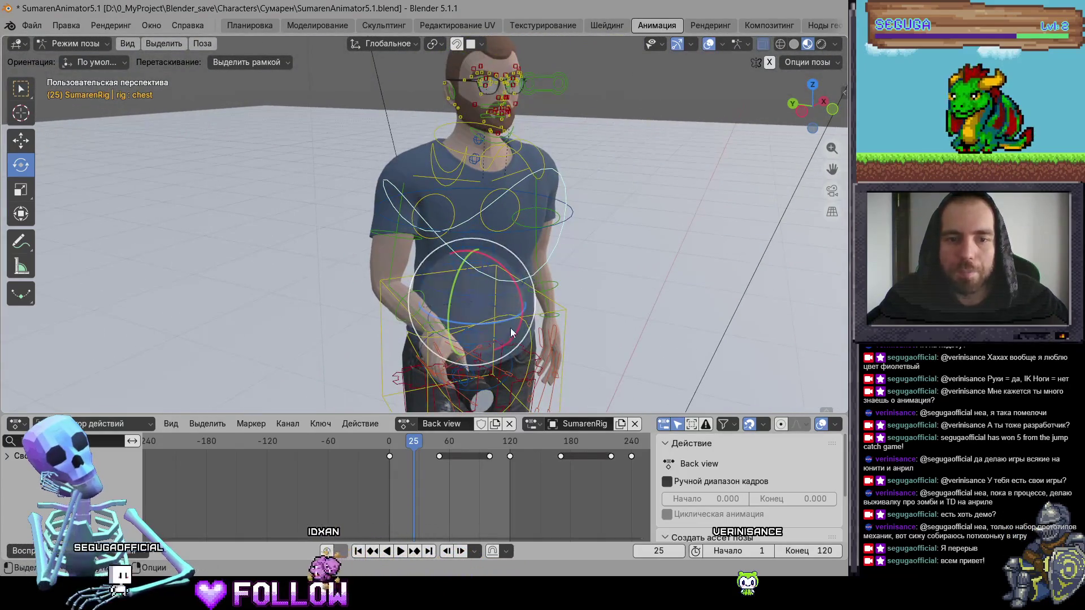
pyautogui.press('r')
pyautogui.click(489, 323)
pyautogui.scroll(2, 497, 333)
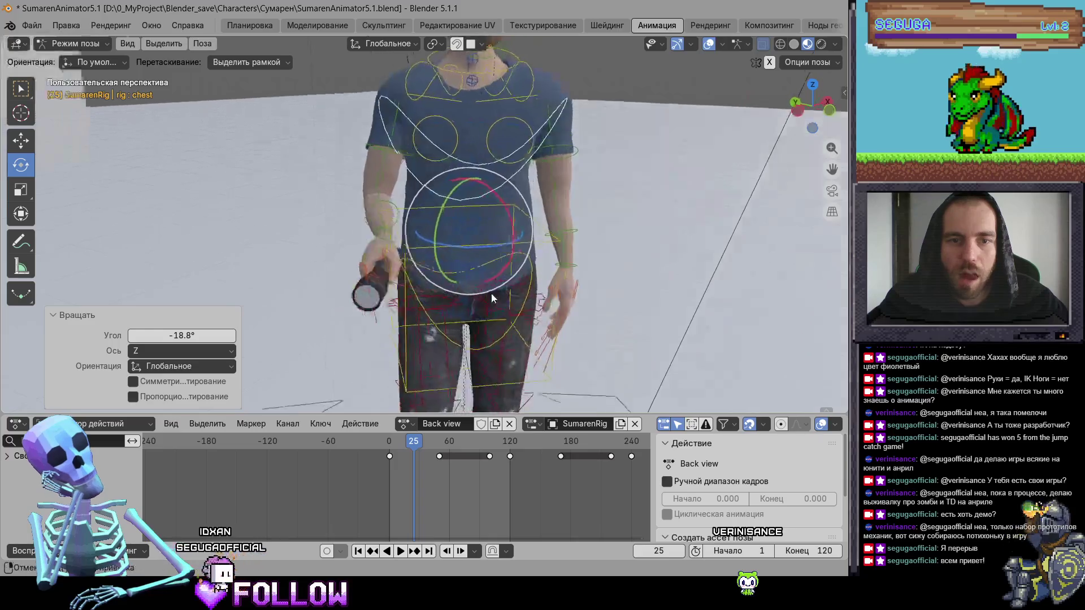
pyautogui.moveTo(490, 293)
pyautogui.mouseDown()
pyautogui.moveTo(469, 288)
pyautogui.moveTo(468, 346)
pyautogui.mouseUp()
pyautogui.scroll(-1, 497, 342)
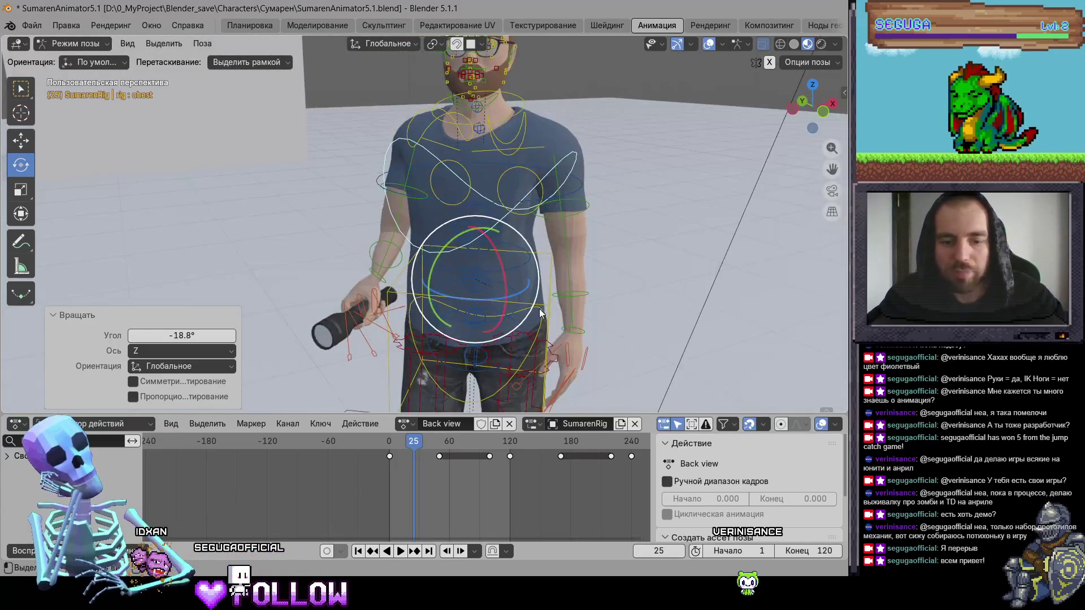
pyautogui.press('i')
# Step: Turn the head around its vertical axis and key it at frame 25
pyautogui.moveTo(509, 294); pyautogui.dragTo(544, 214)
pyautogui.click(530, 155)
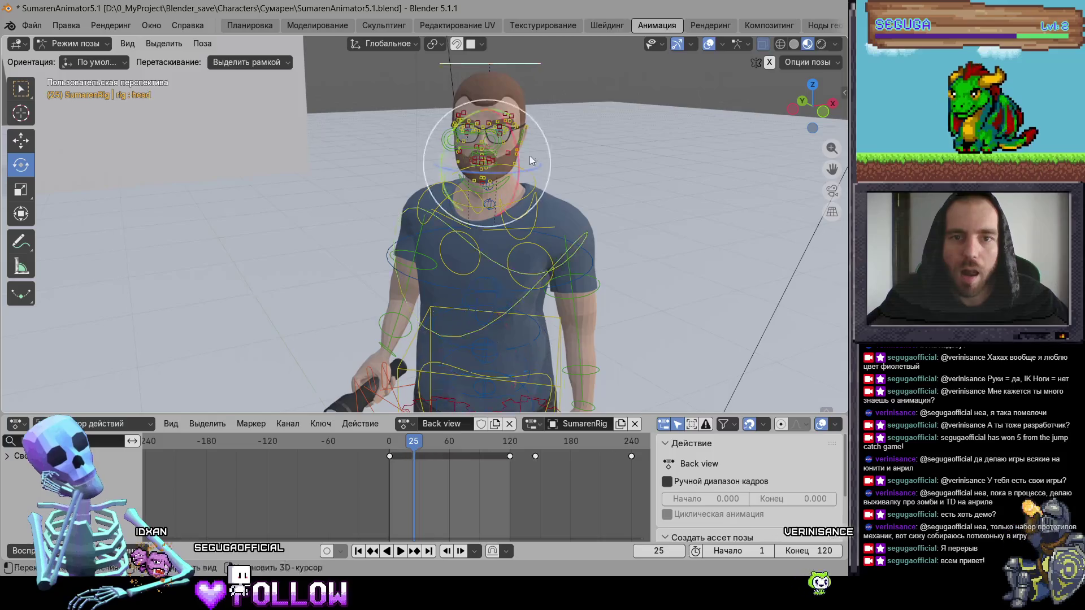
pyautogui.moveTo(530, 155)
pyautogui.mouseDown()
pyautogui.moveTo(498, 269)
pyautogui.moveTo(565, 276)
pyautogui.moveTo(649, 261)
pyautogui.moveTo(543, 214)
pyautogui.mouseUp()
pyautogui.press('r')
pyautogui.click(497, 270)
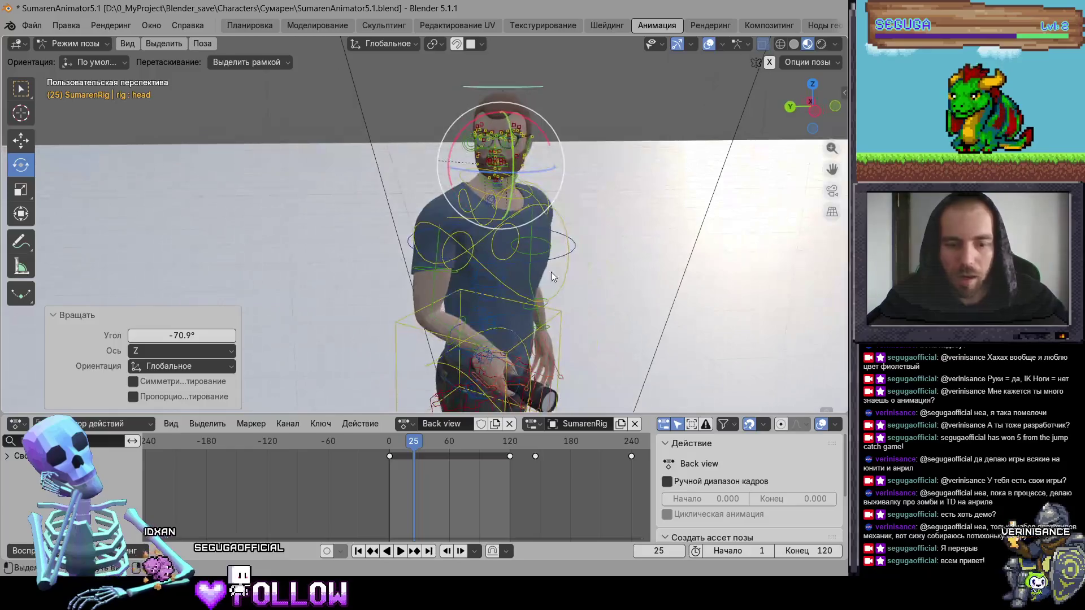
pyautogui.moveTo(577, 335); pyautogui.dragTo(543, 154)
pyautogui.press('i')
# Step: Lift the right foot IK control about 5 cm, slide it forward, and rotate it on Z
pyautogui.moveTo(484, 189); pyautogui.dragTo(422, 314)
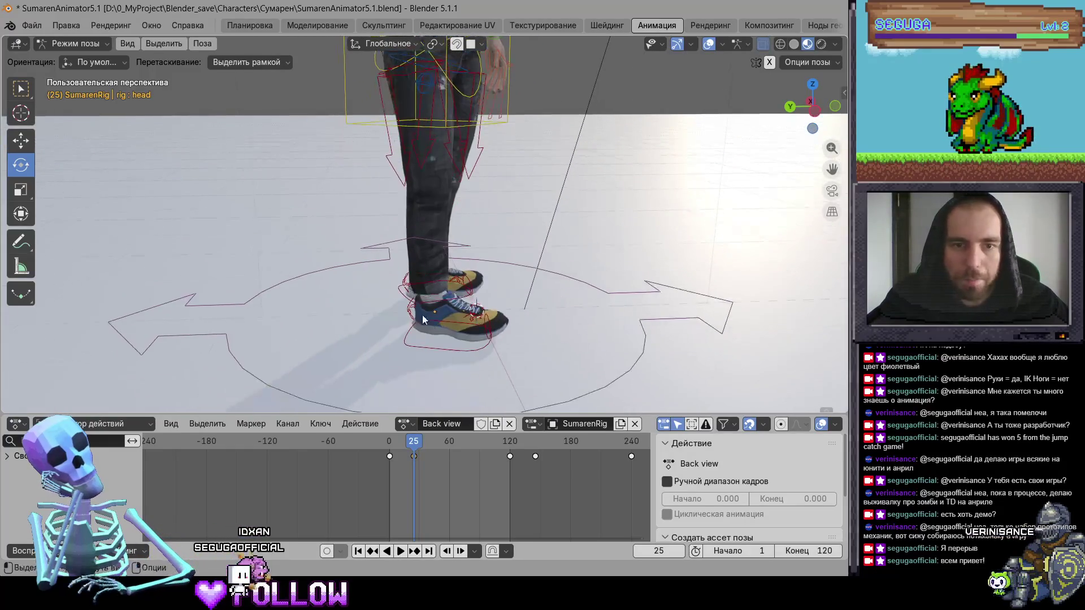
pyautogui.click(438, 344)
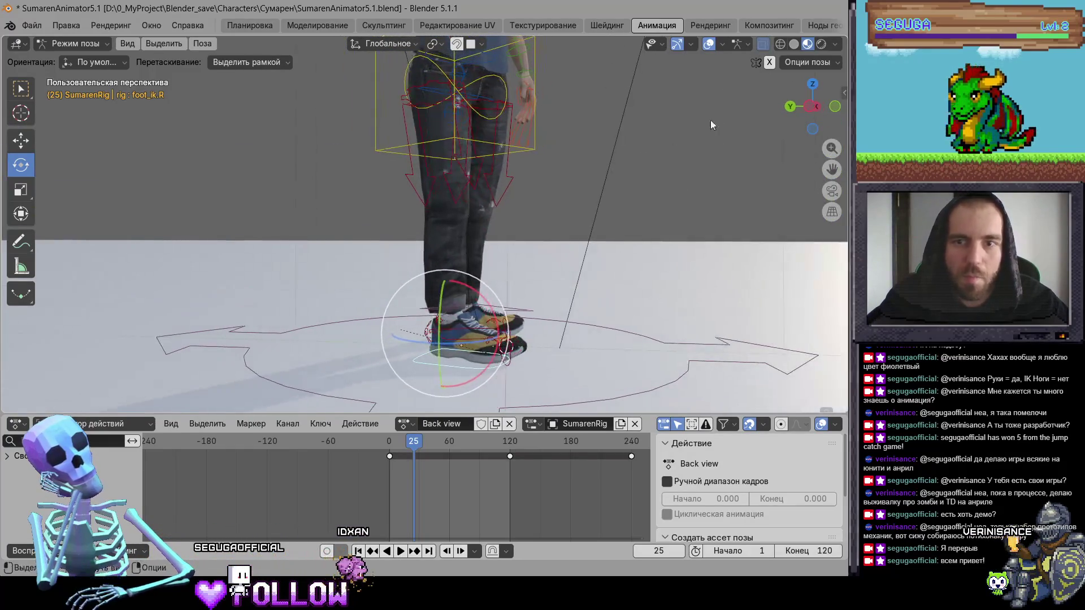
pyautogui.click(807, 108)
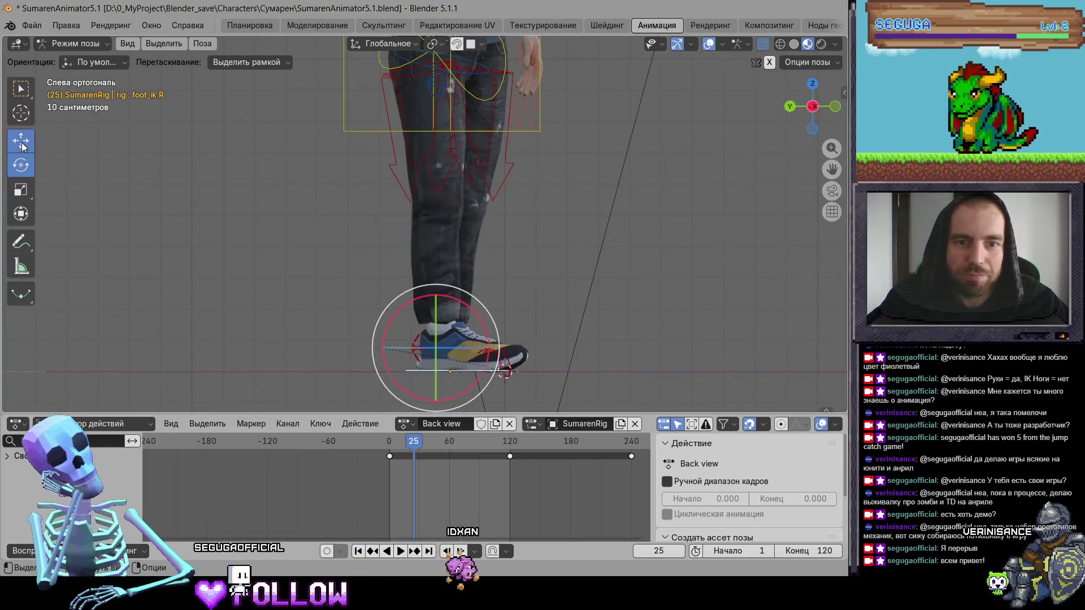
pyautogui.click(22, 147)
pyautogui.moveTo(429, 303); pyautogui.dragTo(441, 282)
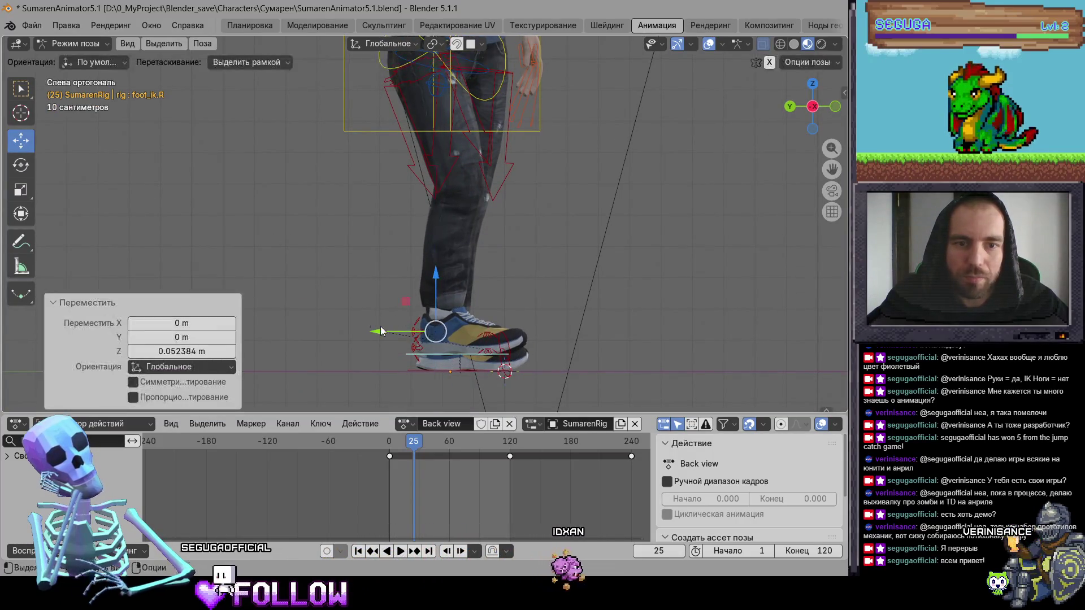
pyautogui.moveTo(381, 331); pyautogui.dragTo(334, 332)
pyautogui.click(21, 165)
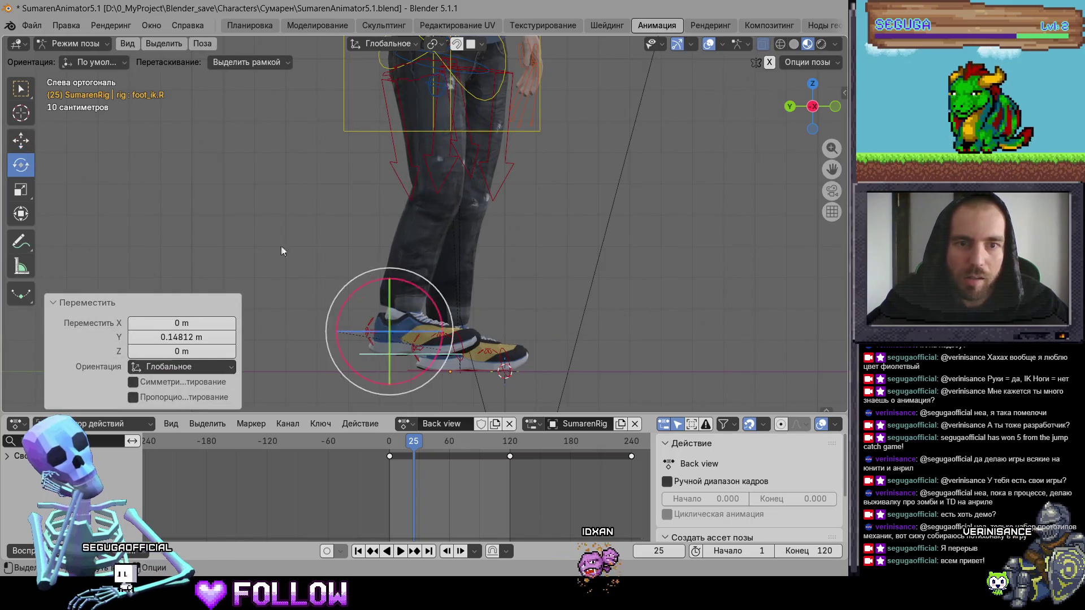
pyautogui.press('r')
pyautogui.press('z')
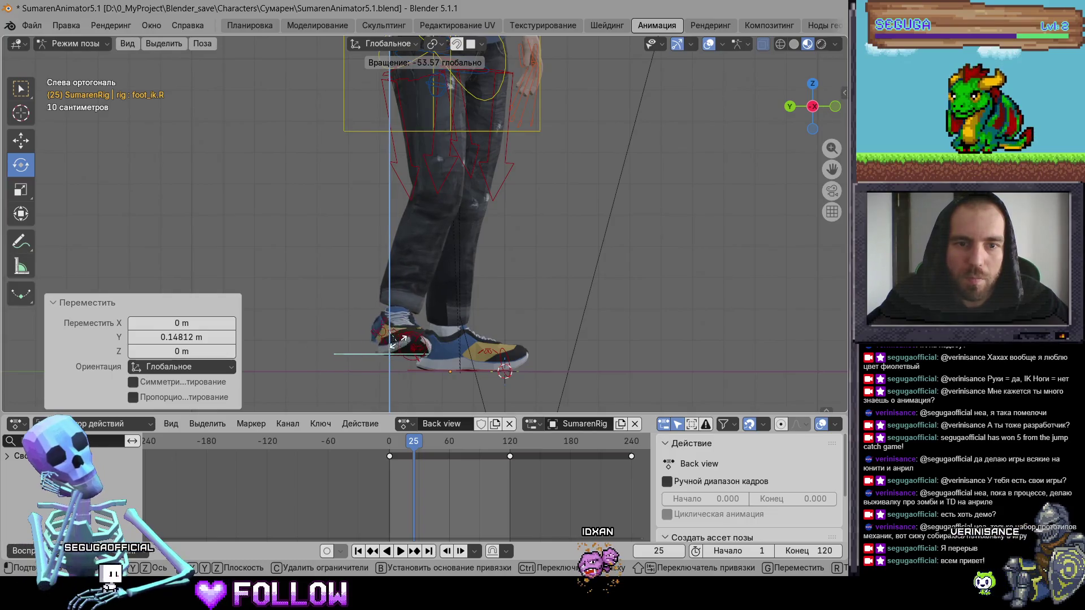
pyautogui.click(396, 339)
pyautogui.moveTo(184, 217)
pyautogui.mouseDown()
pyautogui.moveTo(355, 267)
pyautogui.moveTo(258, 300)
pyautogui.moveTo(157, 276)
pyautogui.moveTo(499, 255)
pyautogui.moveTo(458, 282)
pyautogui.mouseUp()
pyautogui.press('Return')
pyautogui.scroll(-3, 534, 273)
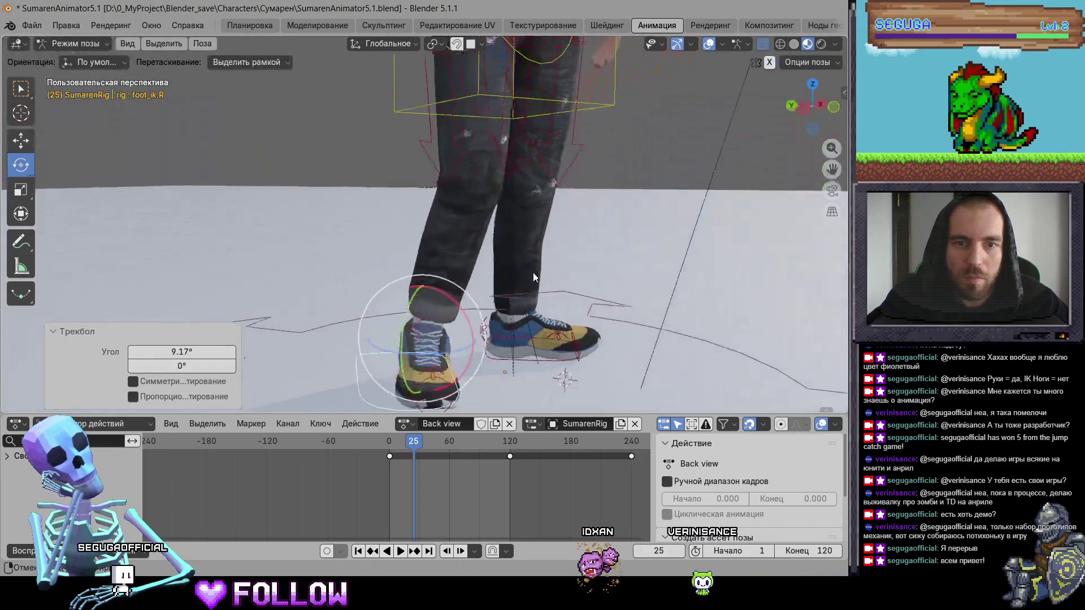
# Step: Rotate the right thigh IK control -28.5° around the Z axis
pyautogui.click(474, 212)
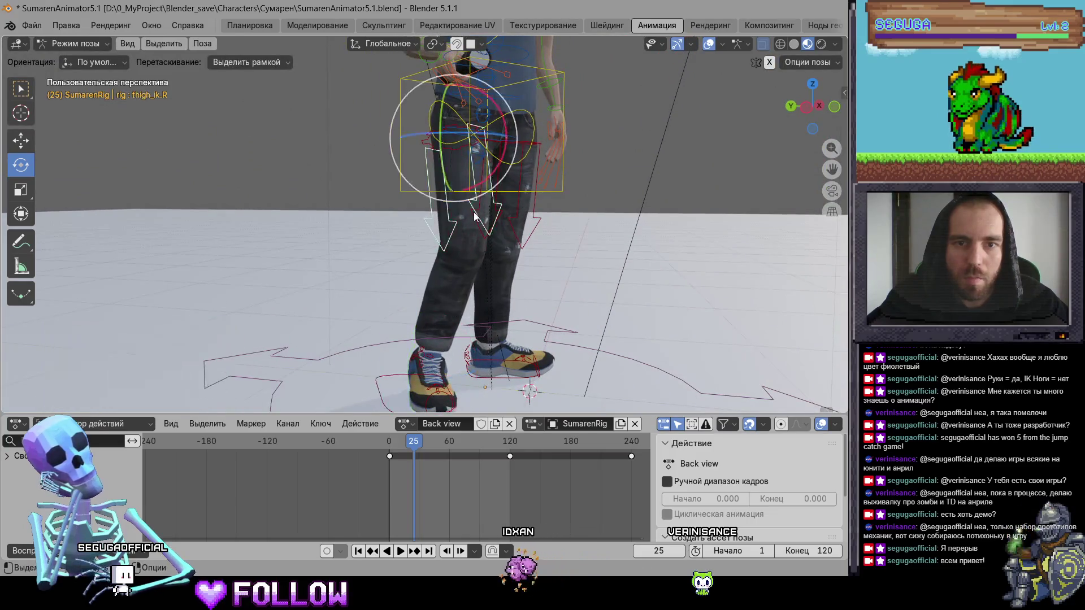
pyautogui.press('r')
pyautogui.press('z')
pyautogui.click(457, 133)
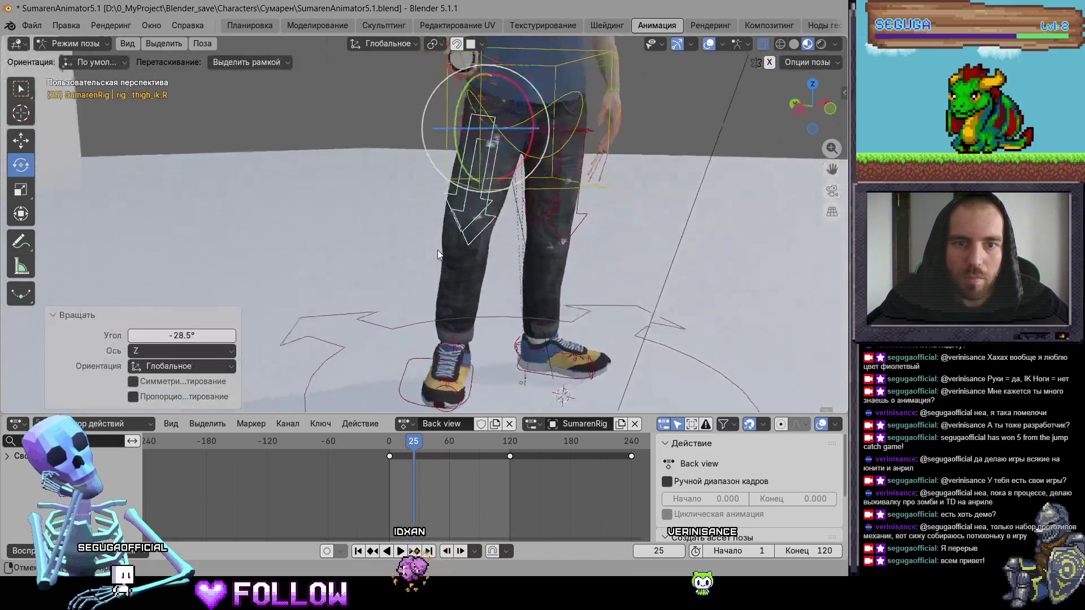
pyautogui.scroll(5, 354, 250)
# Step: Lower the right foot IK control slightly and tilt it
pyautogui.click(470, 280)
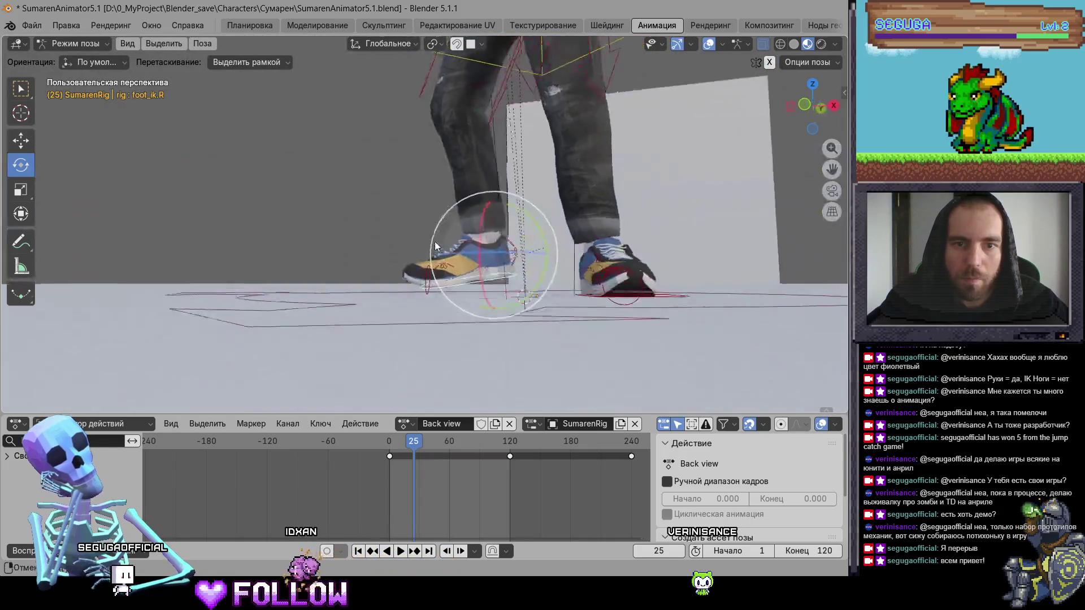
pyautogui.press('g')
pyautogui.press('z')
pyautogui.click(485, 245)
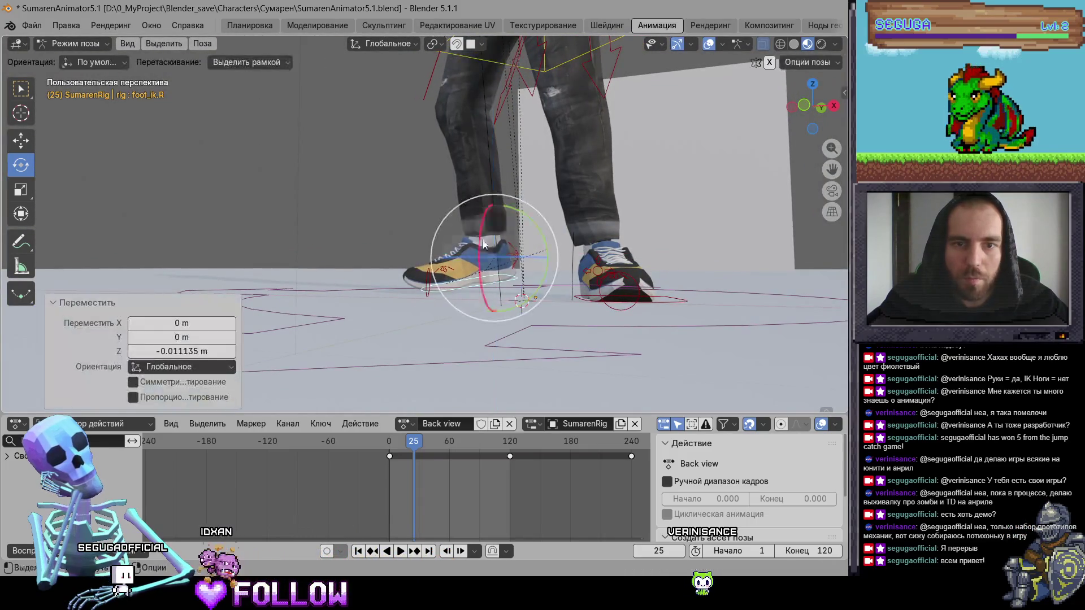
pyautogui.moveTo(544, 235); pyautogui.dragTo(508, 264)
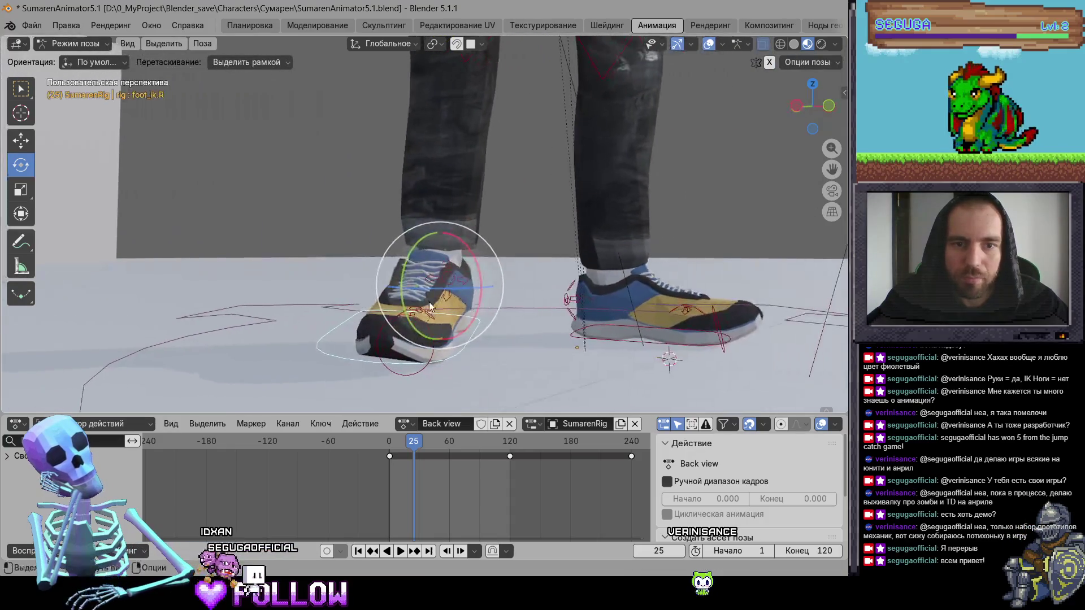
pyautogui.press('r')
pyautogui.press('r')
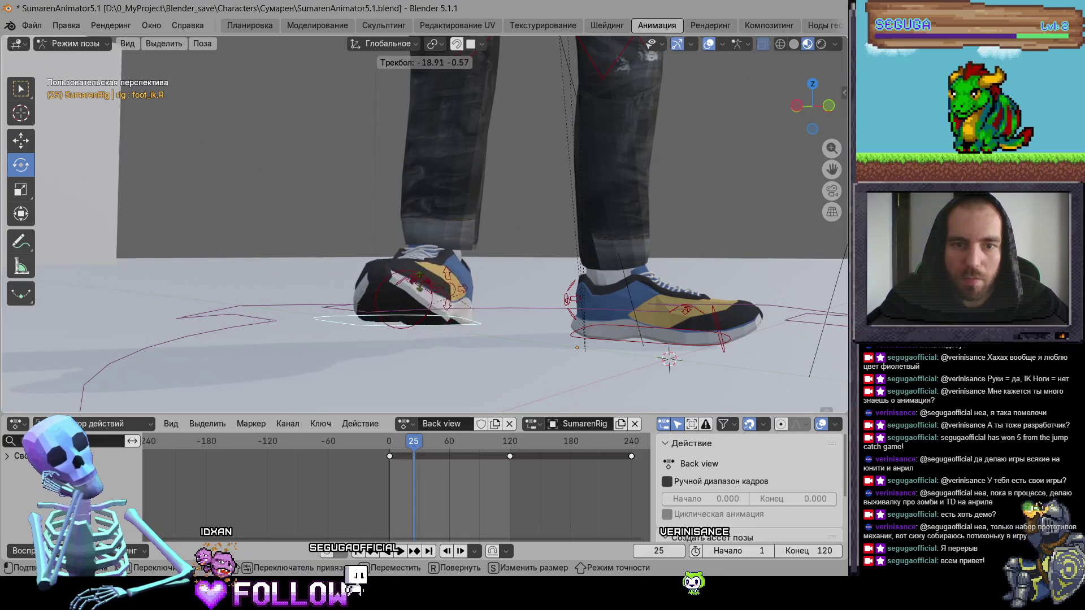
pyautogui.click(459, 311)
pyautogui.scroll(-5, 459, 310)
pyautogui.scroll(4, 365, 255)
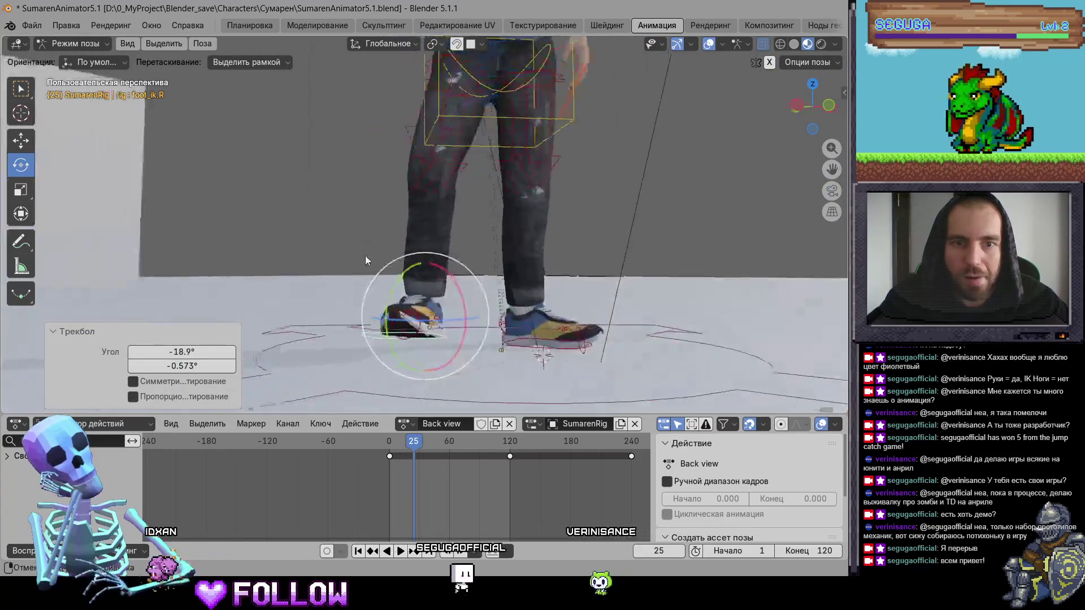
# Step: Reposition the right foot and turn it around the vertical axis
pyautogui.press('g')
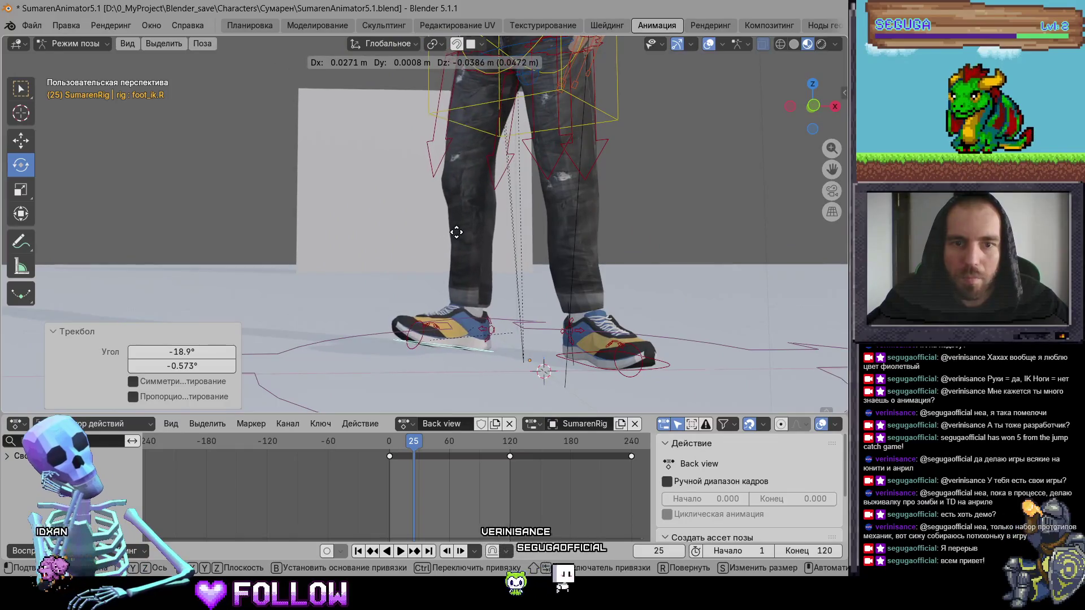
pyautogui.click(469, 225)
pyautogui.scroll(-2, 598, 219)
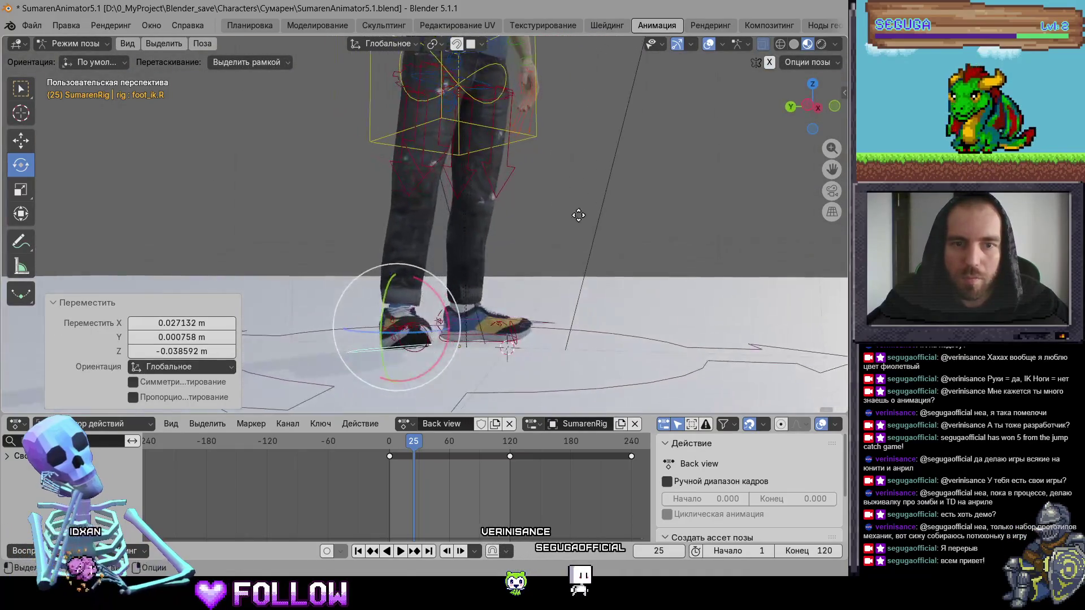
pyautogui.press('g')
pyautogui.click(585, 254)
pyautogui.moveTo(586, 250); pyautogui.dragTo(576, 275)
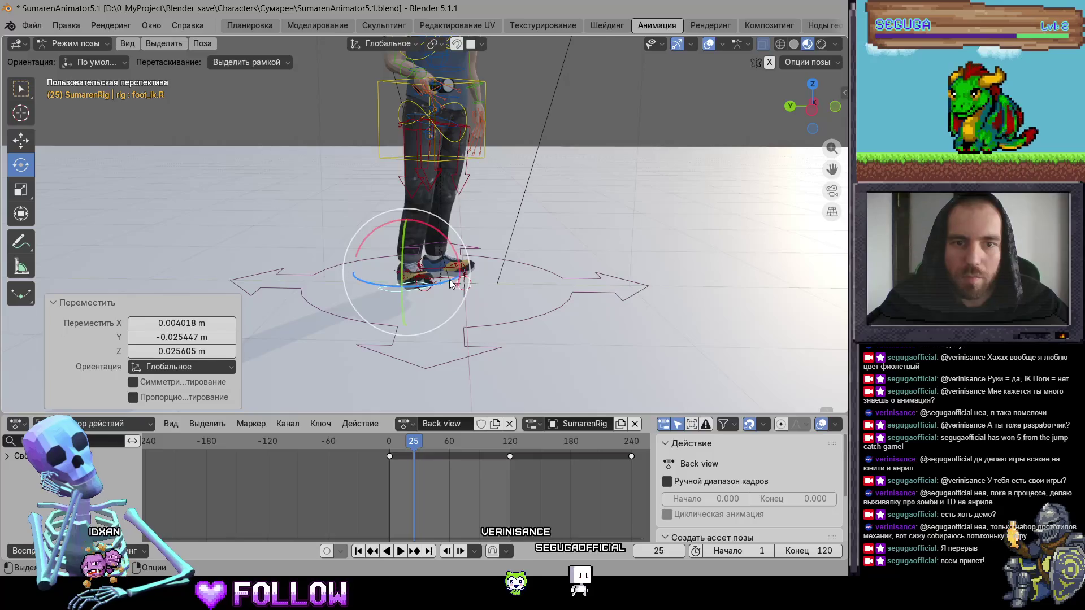
pyautogui.moveTo(449, 279)
pyautogui.mouseDown()
pyautogui.moveTo(435, 311)
pyautogui.moveTo(569, 285)
pyautogui.moveTo(531, 301)
pyautogui.mouseUp()
pyautogui.scroll(3, 458, 274)
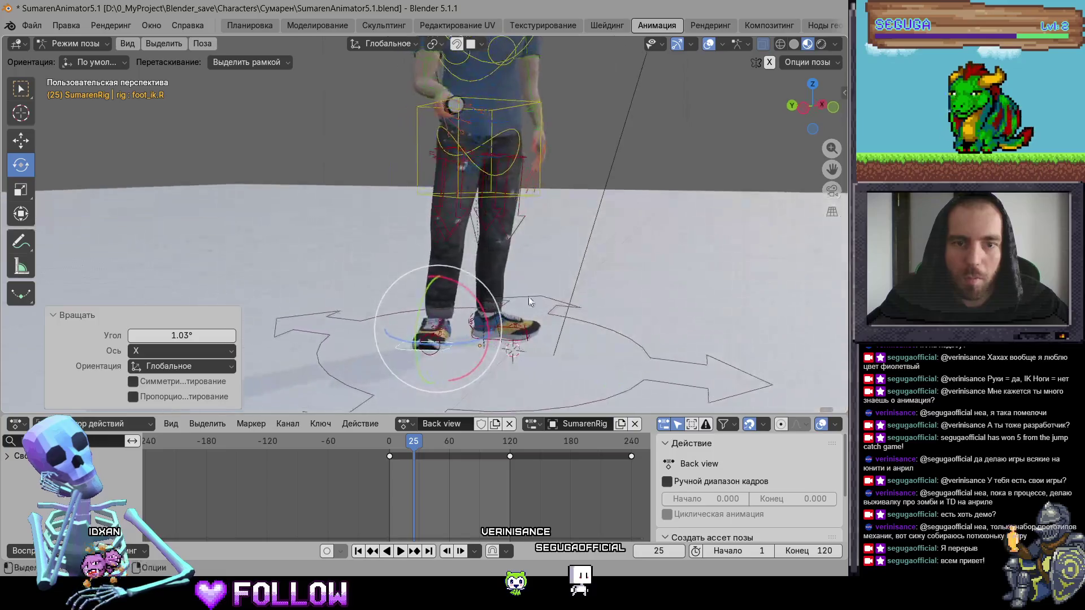
pyautogui.moveTo(619, 249)
pyautogui.mouseDown()
pyautogui.moveTo(480, 263)
pyautogui.moveTo(458, 220)
pyautogui.moveTo(560, 240)
pyautogui.moveTo(452, 362)
pyautogui.mouseUp()
pyautogui.click(457, 218)
# Step: At frame 50, turn the torso about 31° around vertical and key it
pyautogui.click(530, 176)
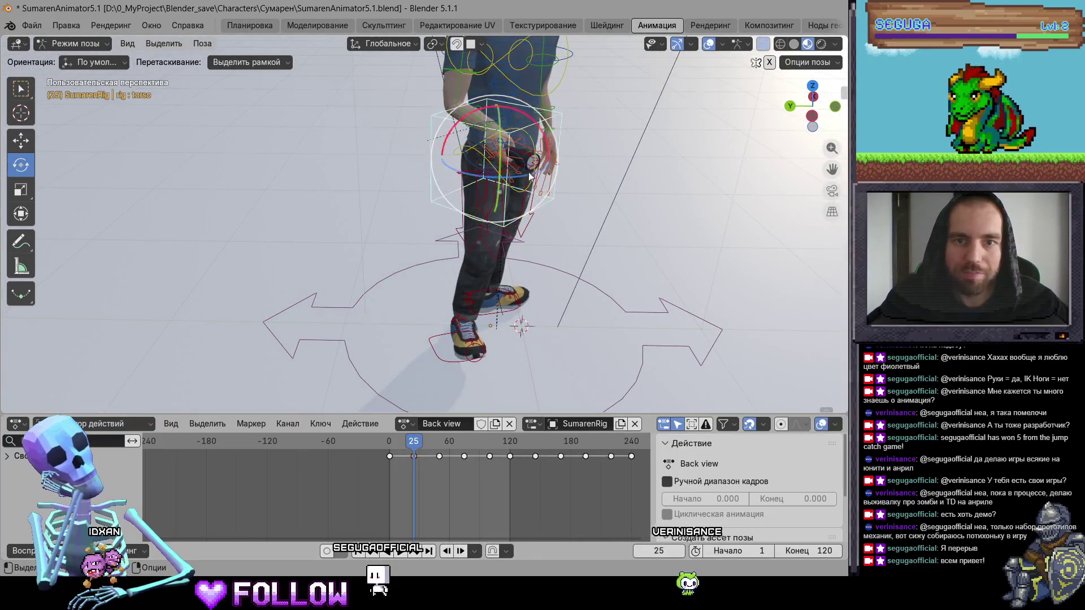
pyautogui.moveTo(422, 448); pyautogui.dragTo(441, 452)
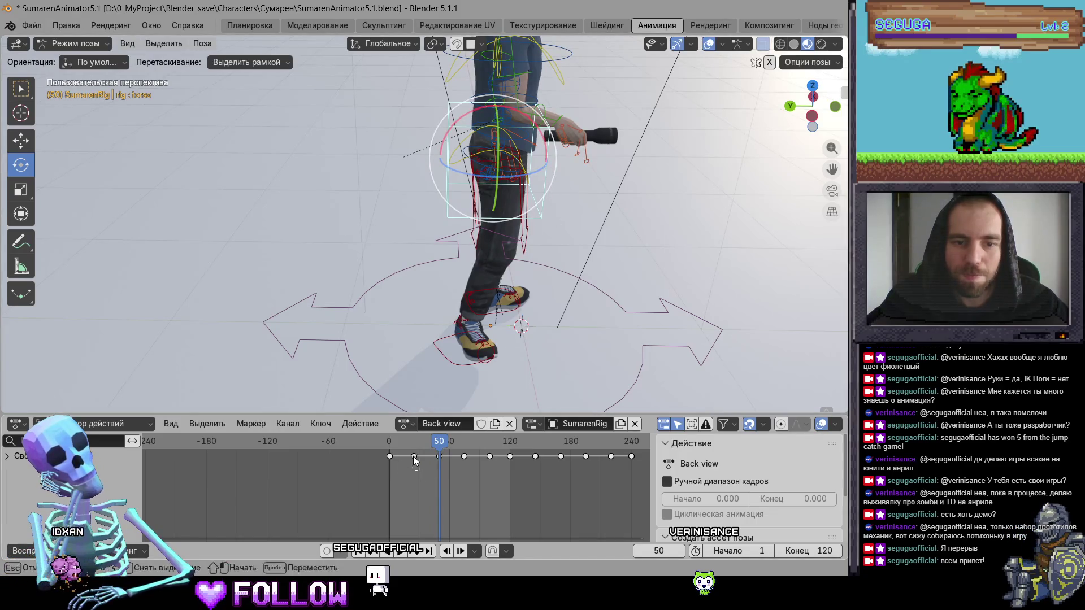
pyautogui.moveTo(493, 171); pyautogui.dragTo(505, 184)
pyautogui.click(456, 364)
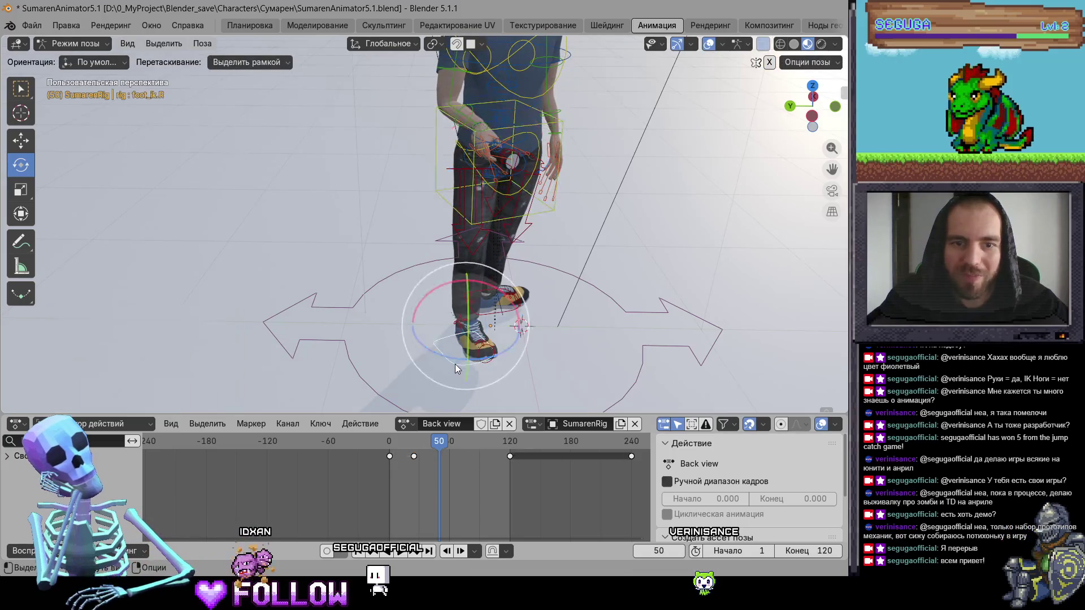
pyautogui.click(538, 130)
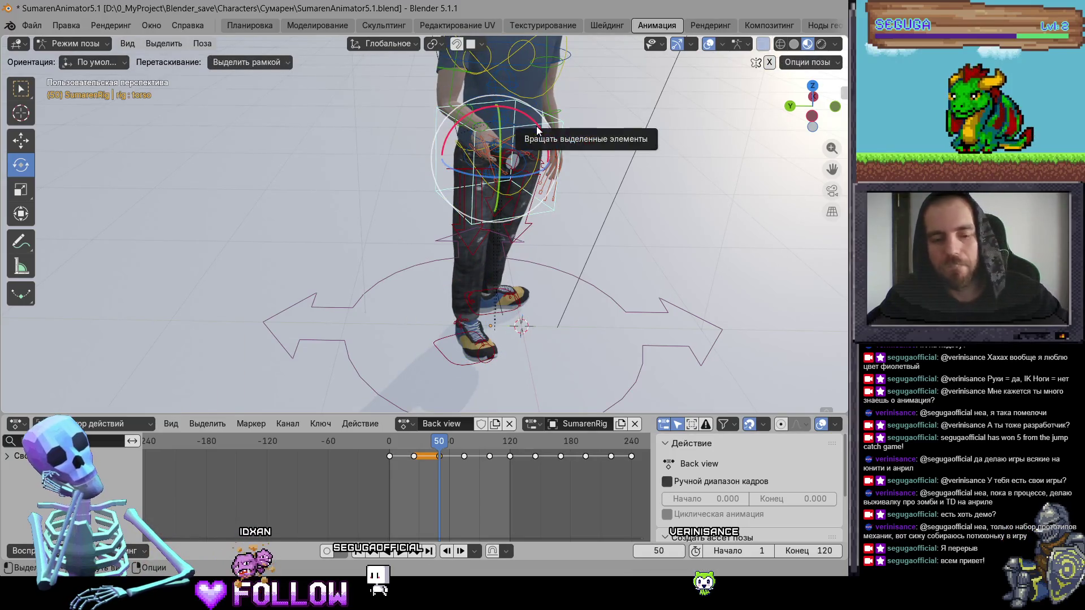
pyautogui.press('i')
# Step: Key the right foot at frame 50, turn it −85.4° and slide it about 20 cm along Y
pyautogui.click(460, 365)
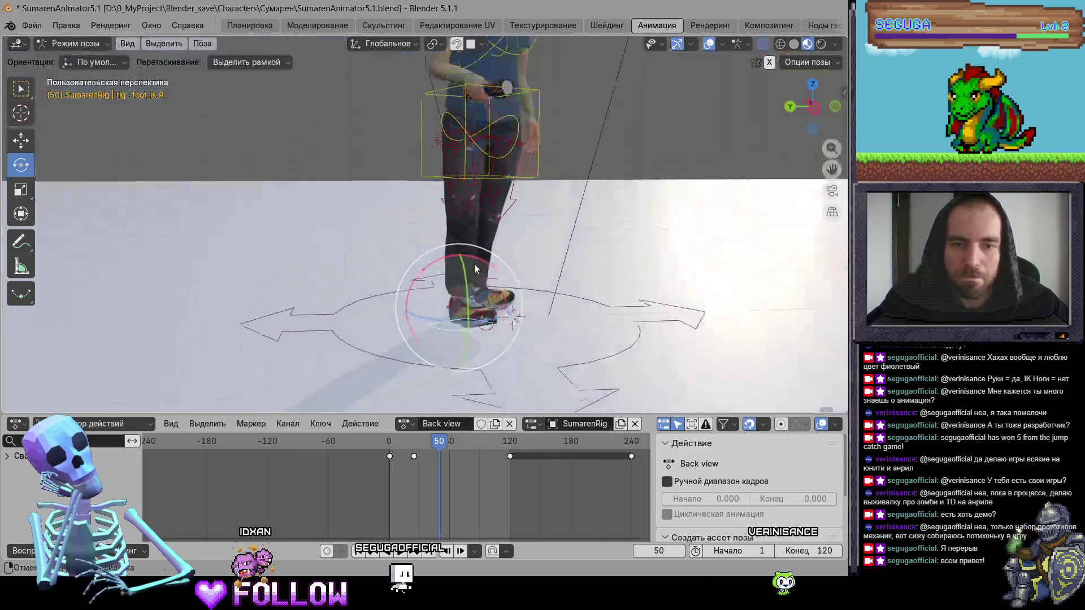
pyautogui.scroll(3, 473, 263)
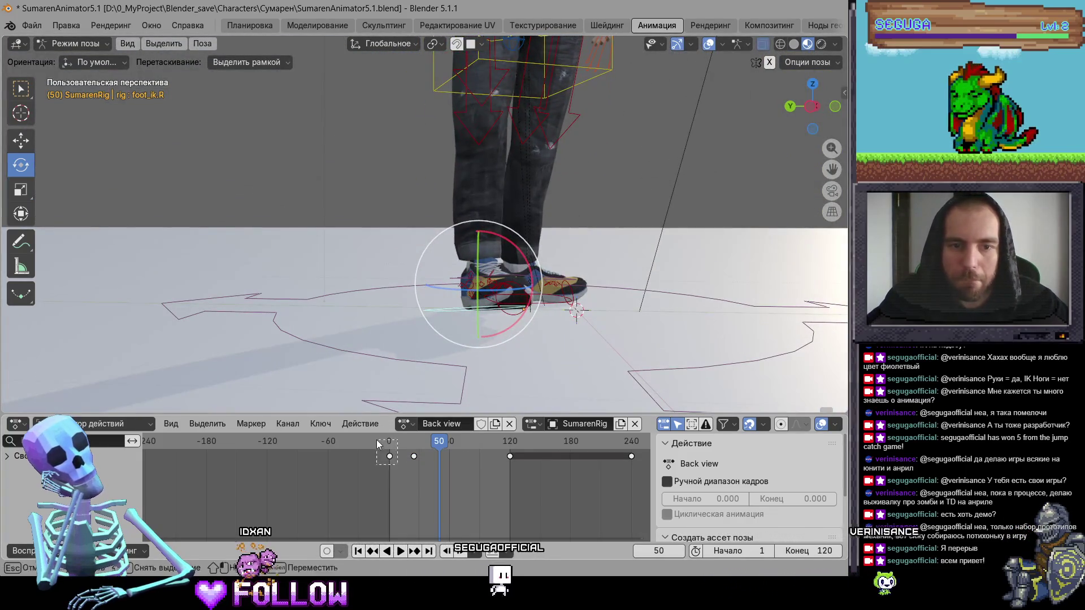
pyautogui.press('i')
pyautogui.moveTo(574, 313)
pyautogui.mouseDown()
pyautogui.moveTo(513, 286)
pyautogui.moveTo(490, 319)
pyautogui.moveTo(546, 365)
pyautogui.mouseUp()
pyautogui.moveTo(541, 250)
pyautogui.mouseDown()
pyautogui.moveTo(469, 280)
pyautogui.moveTo(436, 280)
pyautogui.mouseUp()
pyautogui.click(21, 140)
pyautogui.moveTo(463, 222)
pyautogui.mouseDown()
pyautogui.moveTo(403, 221)
pyautogui.moveTo(547, 269)
pyautogui.moveTo(434, 285)
pyautogui.moveTo(447, 277)
pyautogui.mouseUp()
pyautogui.moveTo(447, 277); pyautogui.dragTo(565, 280)
pyautogui.scroll(-5, 563, 270)
pyautogui.moveTo(520, 227)
pyautogui.mouseDown()
pyautogui.moveTo(487, 224)
pyautogui.moveTo(404, 267)
pyautogui.mouseUp()
pyautogui.click(488, 224)
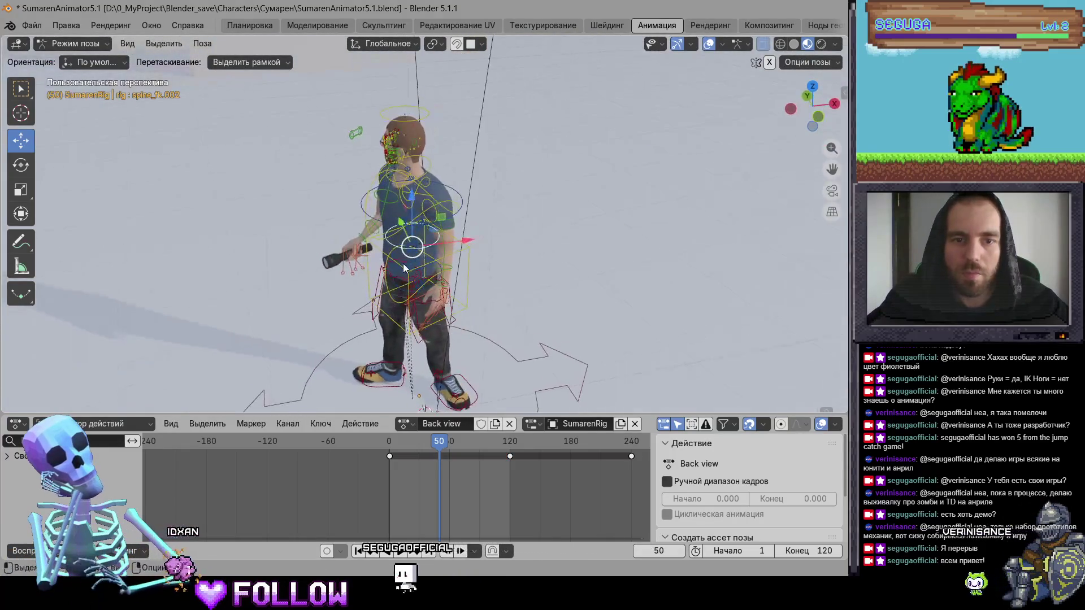
# Step: Turn the chest and the head (about -19.6°), then key the pose at frame 50
pyautogui.click(421, 218)
pyautogui.moveTo(421, 219)
pyautogui.mouseDown()
pyautogui.moveTo(549, 264)
pyautogui.moveTo(362, 254)
pyautogui.mouseUp()
pyautogui.hotkey('shift', 'space')
pyautogui.press('r')
pyautogui.moveTo(514, 277); pyautogui.dragTo(497, 283)
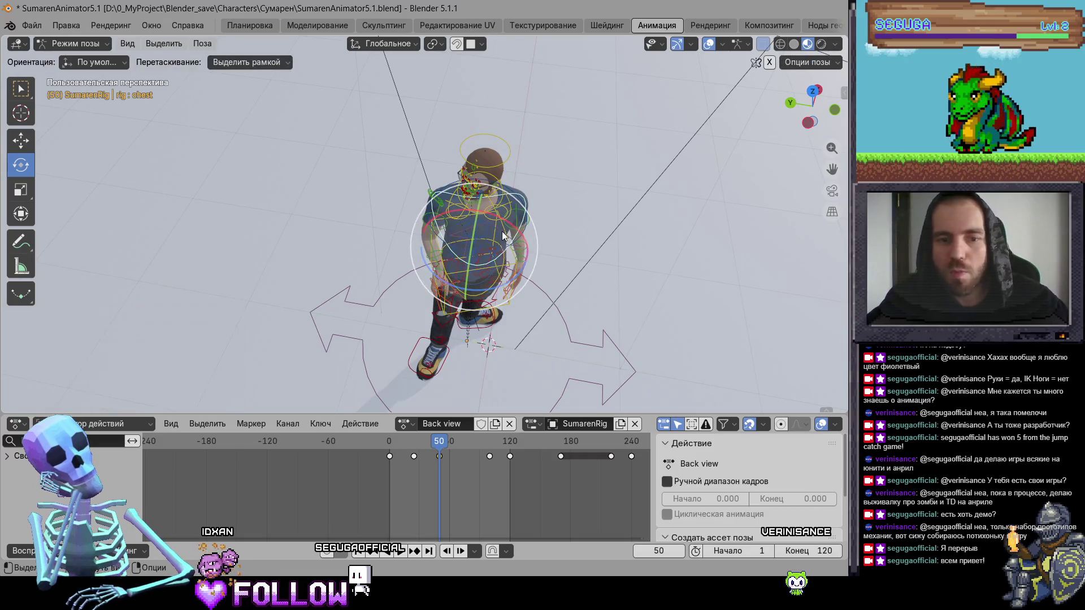
pyautogui.moveTo(471, 226)
pyautogui.mouseDown()
pyautogui.moveTo(472, 140)
pyautogui.moveTo(575, 153)
pyautogui.moveTo(527, 158)
pyautogui.mouseUp()
pyautogui.click(474, 139)
pyautogui.moveTo(527, 157)
pyautogui.mouseDown()
pyautogui.moveTo(415, 172)
pyautogui.moveTo(446, 202)
pyautogui.mouseUp()
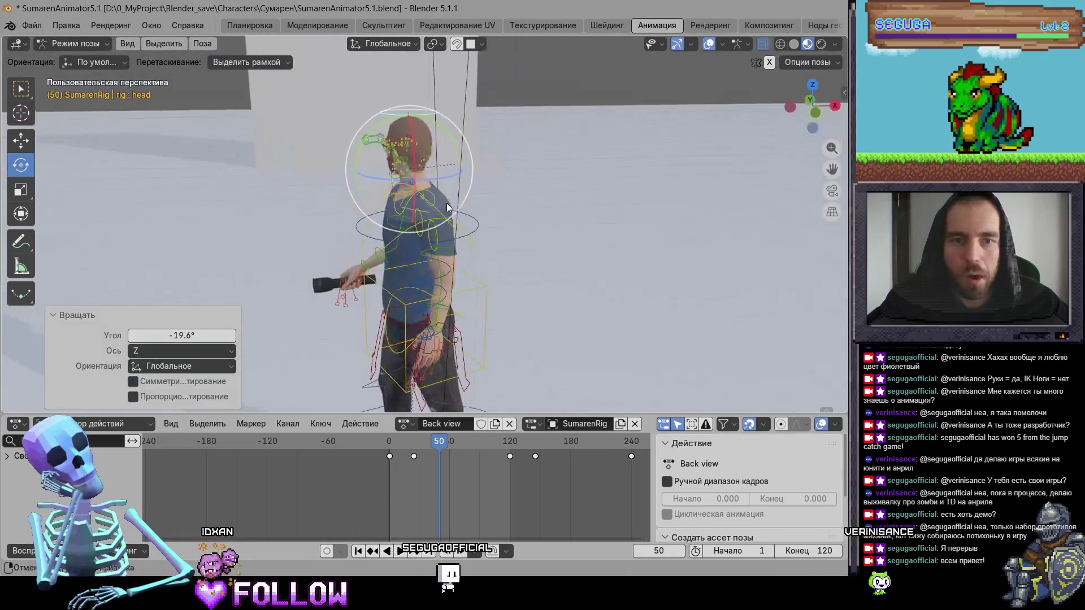
pyautogui.press('i')
# Step: Swing the right upper arm about -63.9° and turn the right forearm -21°
pyautogui.moveTo(399, 258)
pyautogui.mouseDown()
pyautogui.moveTo(615, 265)
pyautogui.moveTo(466, 201)
pyautogui.moveTo(491, 228)
pyautogui.mouseUp()
pyautogui.click(472, 192)
pyautogui.click(485, 107)
pyautogui.moveTo(484, 107)
pyautogui.mouseDown()
pyautogui.moveTo(474, 184)
pyautogui.moveTo(536, 213)
pyautogui.mouseUp()
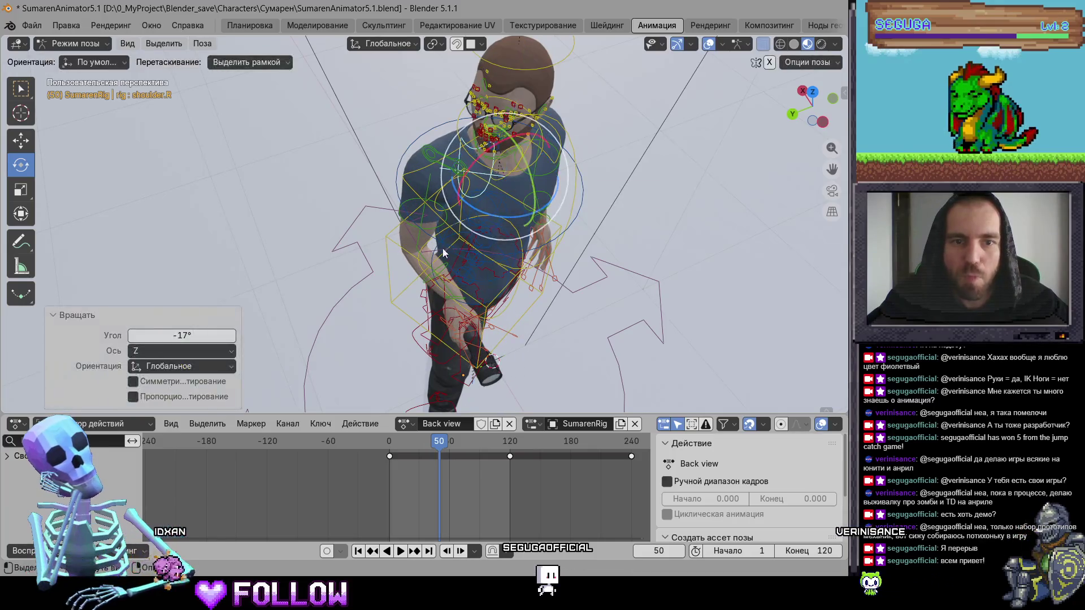
pyautogui.click(420, 241)
pyautogui.moveTo(473, 199)
pyautogui.mouseDown()
pyautogui.moveTo(313, 151)
pyautogui.moveTo(703, 158)
pyautogui.mouseUp()
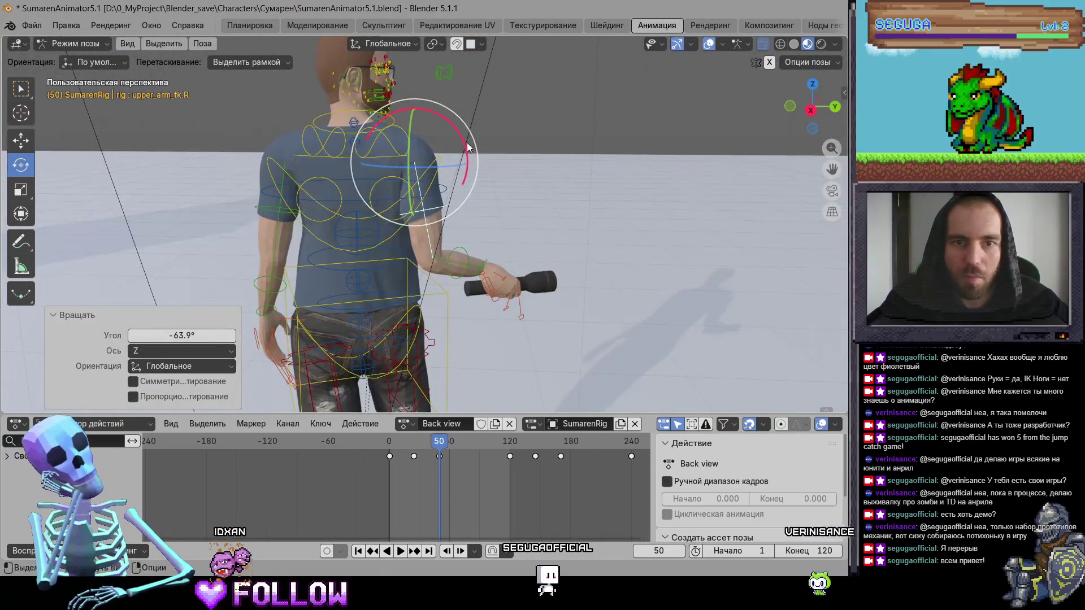
pyautogui.moveTo(480, 165); pyautogui.dragTo(467, 120)
pyautogui.click(517, 160)
pyautogui.click(395, 238)
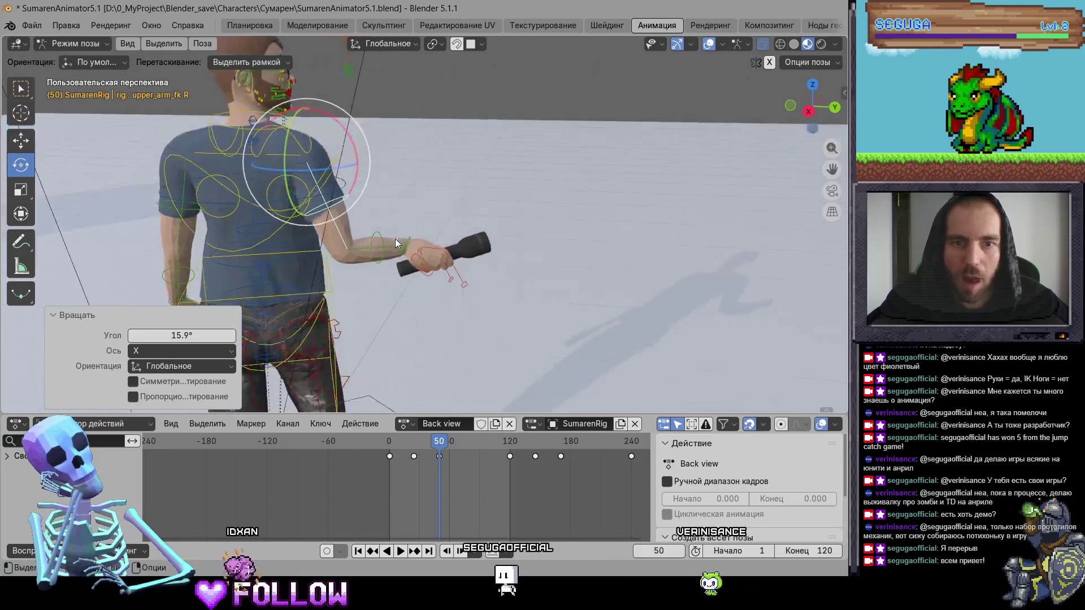
pyautogui.moveTo(395, 238)
pyautogui.mouseDown()
pyautogui.moveTo(541, 259)
pyautogui.moveTo(574, 250)
pyautogui.moveTo(484, 286)
pyautogui.moveTo(537, 271)
pyautogui.mouseUp()
pyautogui.press('r')
pyautogui.click(454, 310)
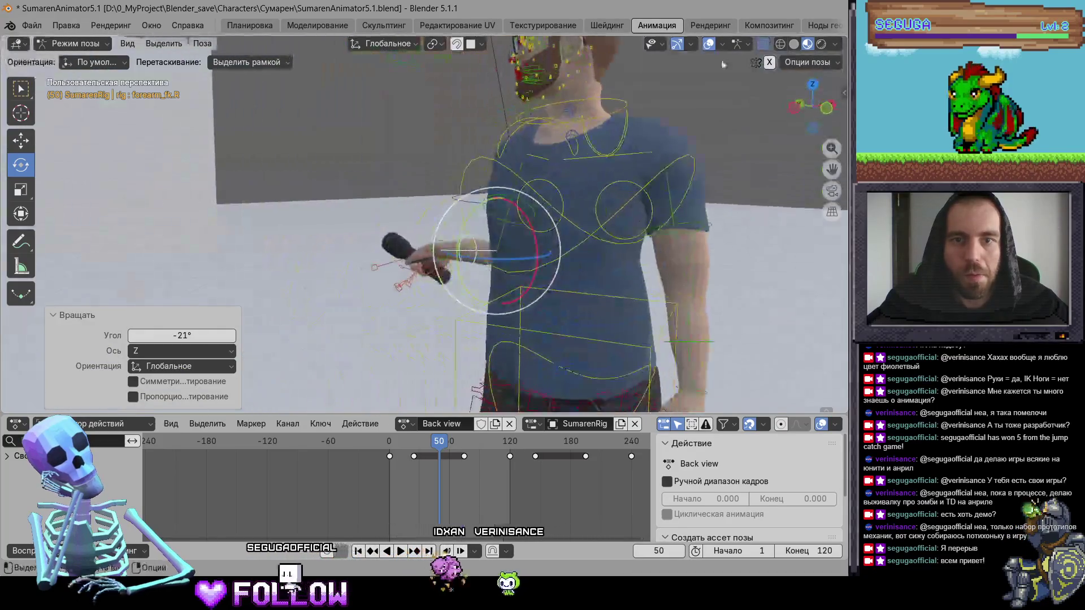
# Step: Check the pose in rendered shading and tilt the right forearm slightly around X
pyautogui.click(821, 43)
pyautogui.moveTo(622, 139)
pyautogui.mouseDown()
pyautogui.moveTo(451, 214)
pyautogui.moveTo(528, 192)
pyautogui.moveTo(636, 200)
pyautogui.moveTo(527, 225)
pyautogui.moveTo(650, 222)
pyautogui.mouseUp()
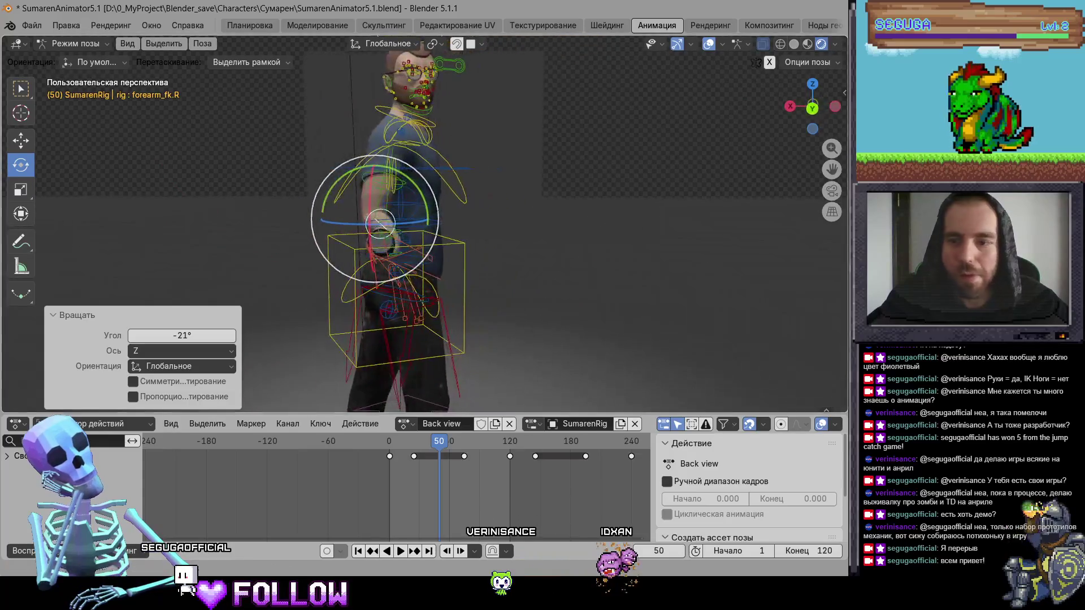
pyautogui.press('i')
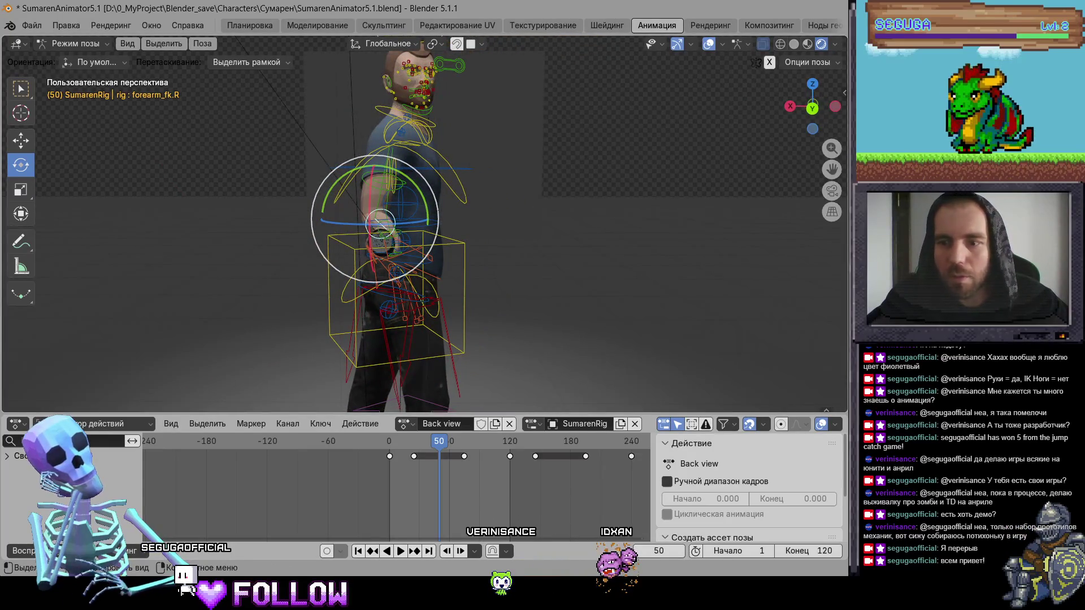
pyautogui.scroll(3, 674, 355)
pyautogui.moveTo(674, 355)
pyautogui.mouseDown()
pyautogui.moveTo(322, 316)
pyautogui.moveTo(316, 331)
pyautogui.moveTo(382, 338)
pyautogui.moveTo(535, 185)
pyautogui.moveTo(366, 207)
pyautogui.moveTo(532, 259)
pyautogui.moveTo(419, 193)
pyautogui.moveTo(413, 203)
pyautogui.moveTo(538, 237)
pyautogui.moveTo(626, 237)
pyautogui.moveTo(437, 206)
pyautogui.moveTo(484, 208)
pyautogui.mouseUp()
pyautogui.scroll(-3, 366, 206)
pyautogui.moveTo(484, 208)
pyautogui.mouseDown()
pyautogui.moveTo(531, 278)
pyautogui.moveTo(592, 274)
pyautogui.mouseUp()
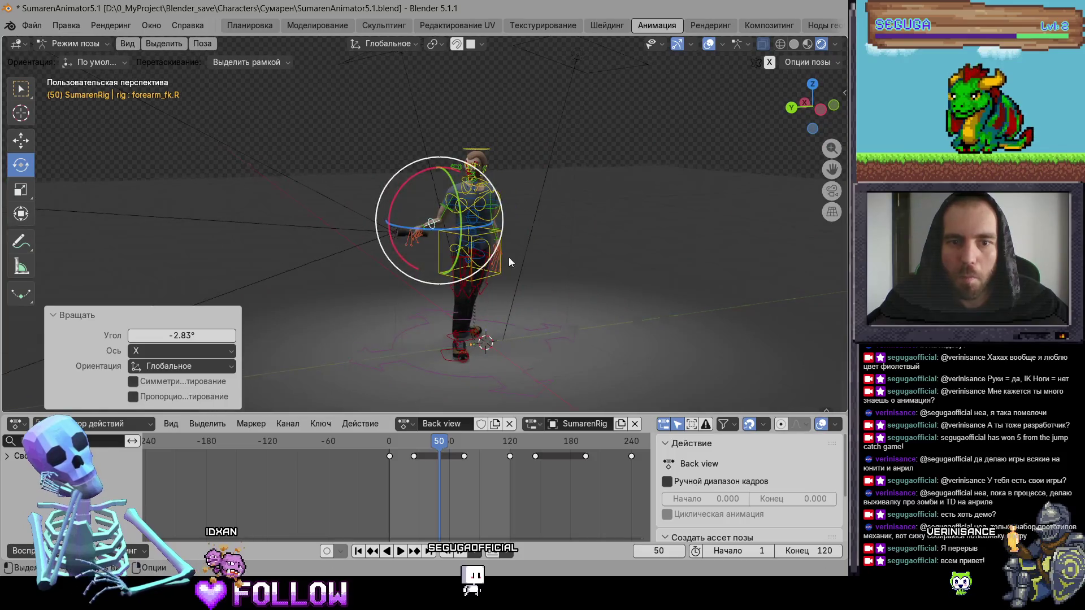
pyautogui.scroll(4, 508, 262)
# Step: Turn the left shoulder about -11 degrees, then select the torso bone
pyautogui.click(494, 186)
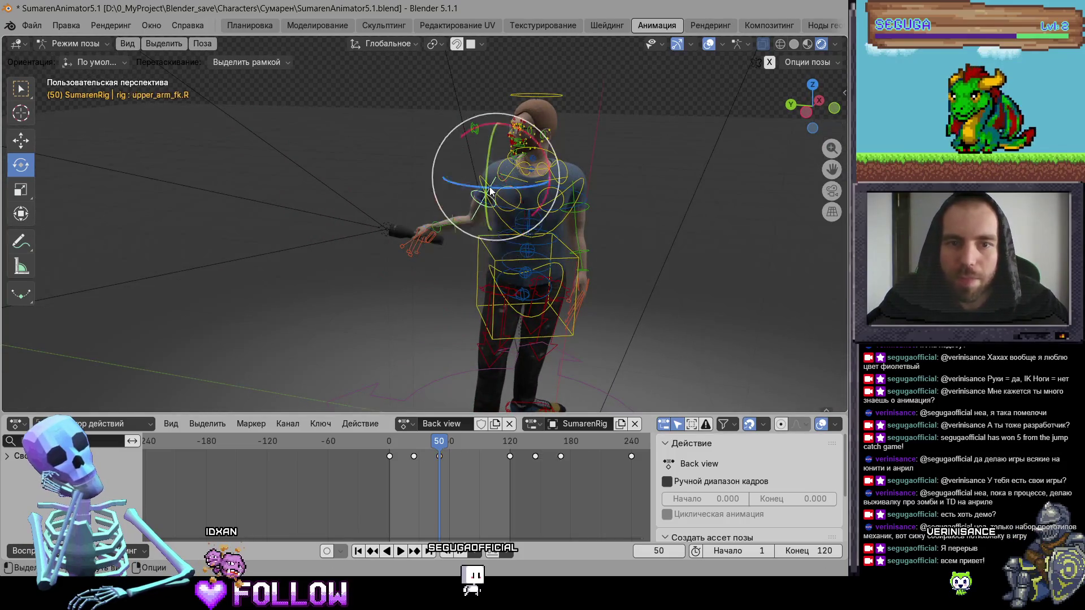
pyautogui.click(536, 117)
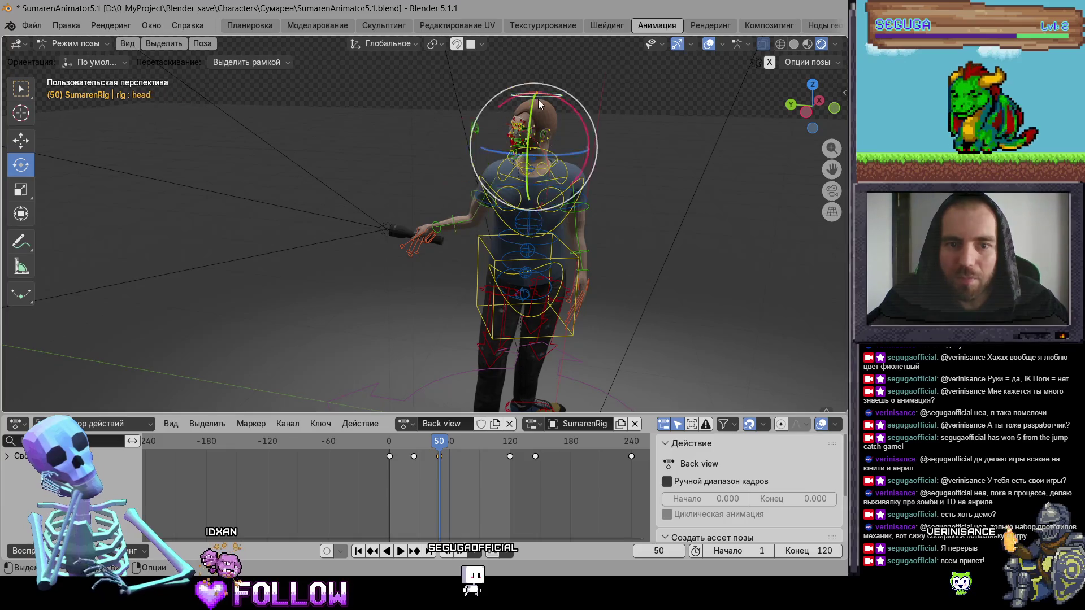
pyautogui.click(499, 176)
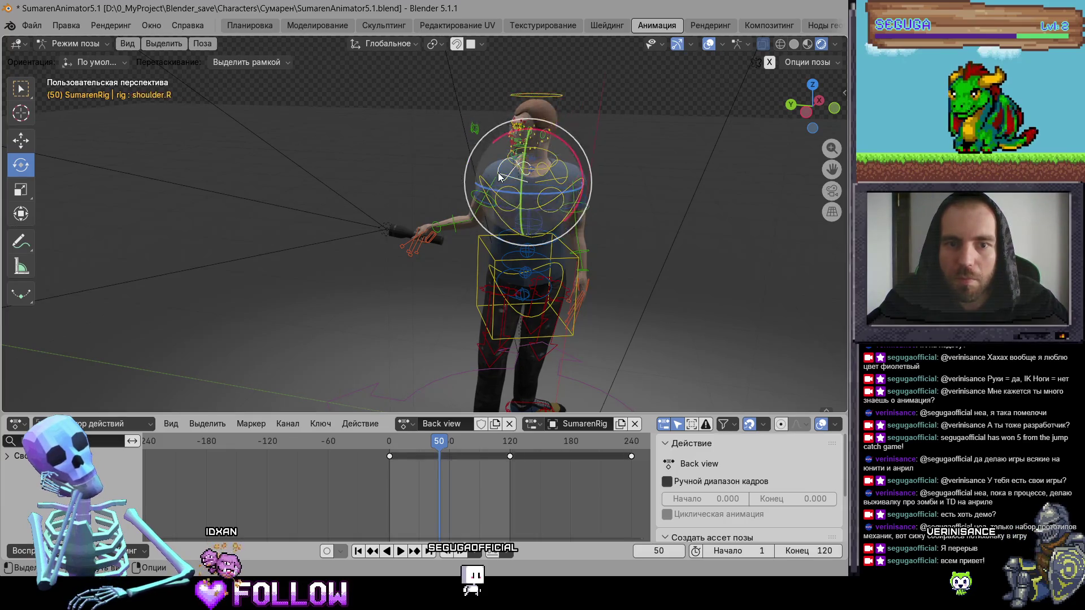
pyautogui.click(555, 98)
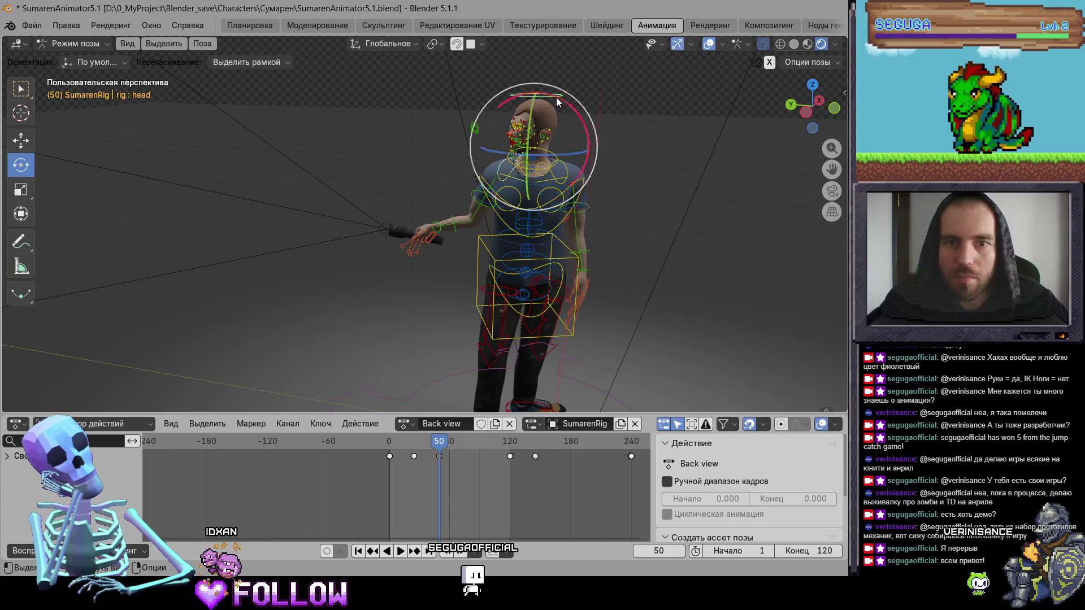
pyautogui.click(580, 185)
pyautogui.moveTo(574, 248)
pyautogui.mouseDown()
pyautogui.moveTo(588, 314)
pyautogui.moveTo(498, 291)
pyautogui.moveTo(513, 276)
pyautogui.moveTo(513, 291)
pyautogui.moveTo(459, 324)
pyautogui.mouseUp()
pyautogui.click(467, 289)
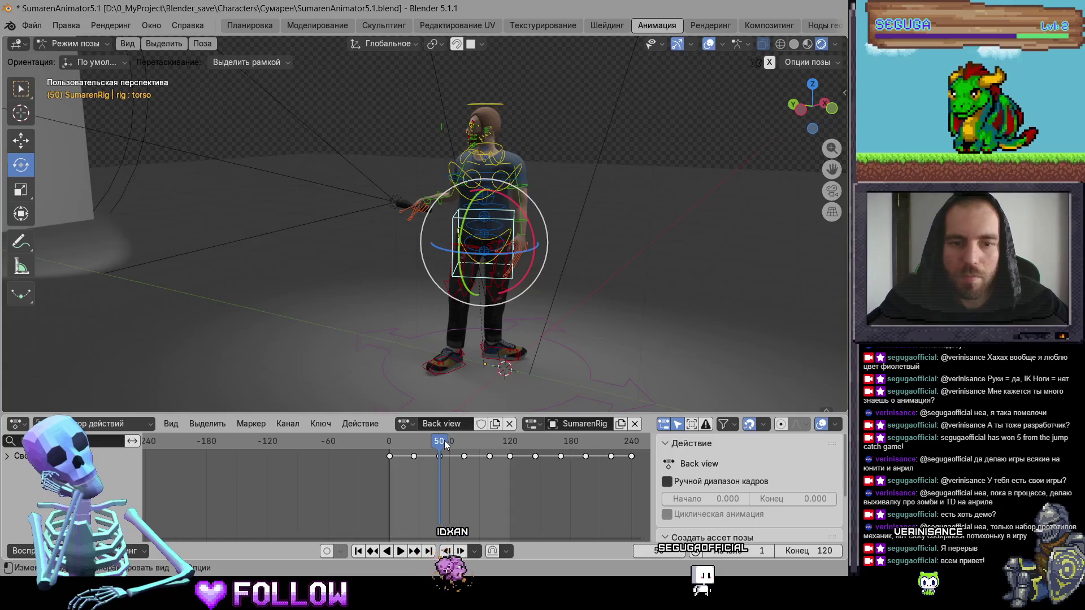
pyautogui.moveTo(446, 444)
pyautogui.mouseDown()
pyautogui.moveTo(470, 443)
pyautogui.moveTo(394, 452)
pyautogui.moveTo(439, 460)
pyautogui.mouseUp()
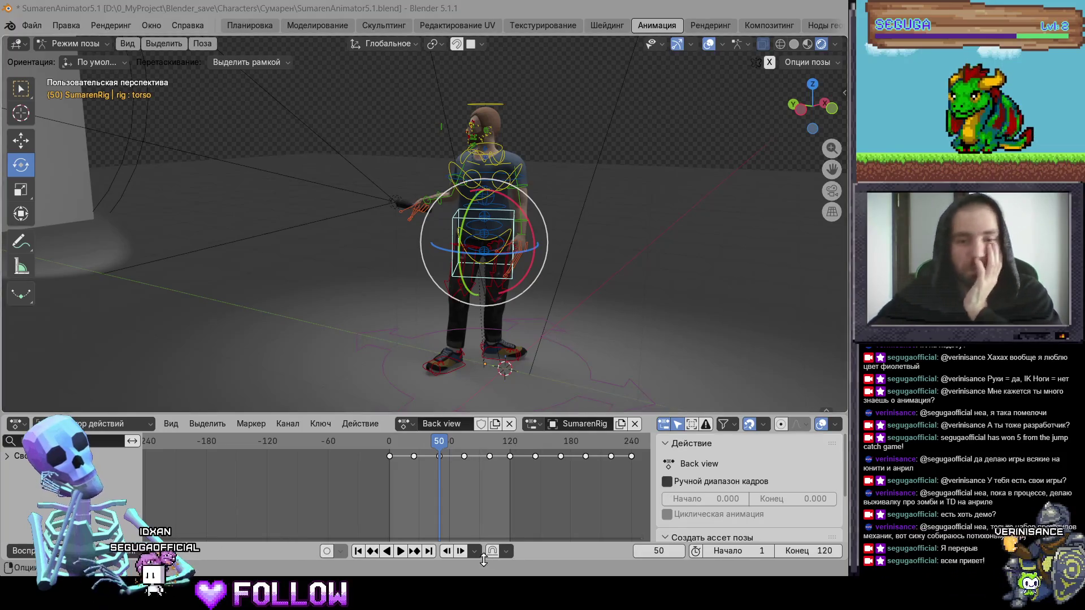
# Step: Launch Paint and restore its window, shrinking it to the right half of the screen
pyautogui.press('super')
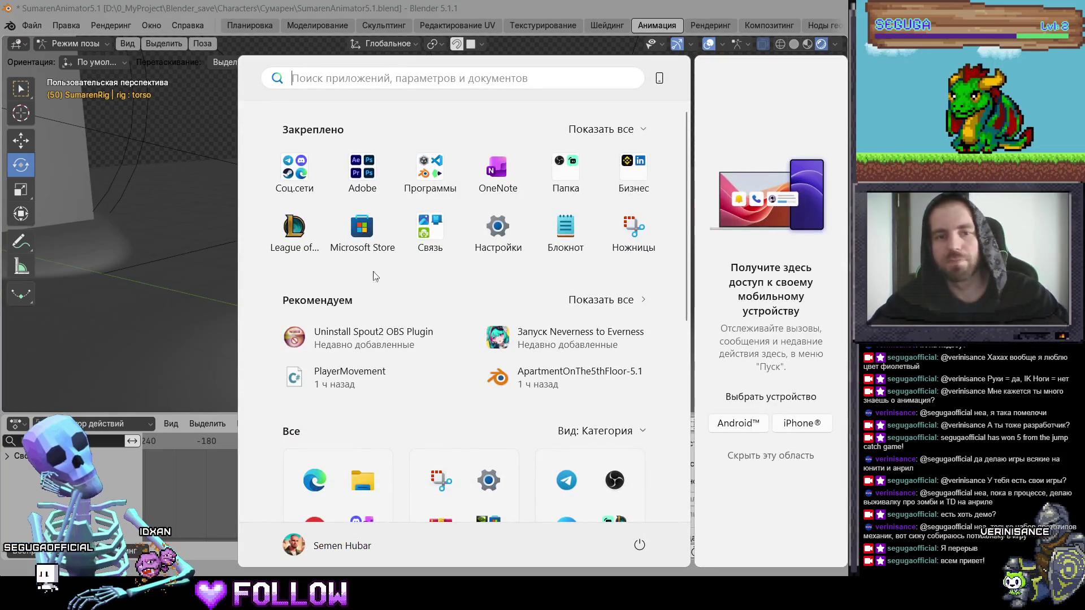
pyautogui.press('super')
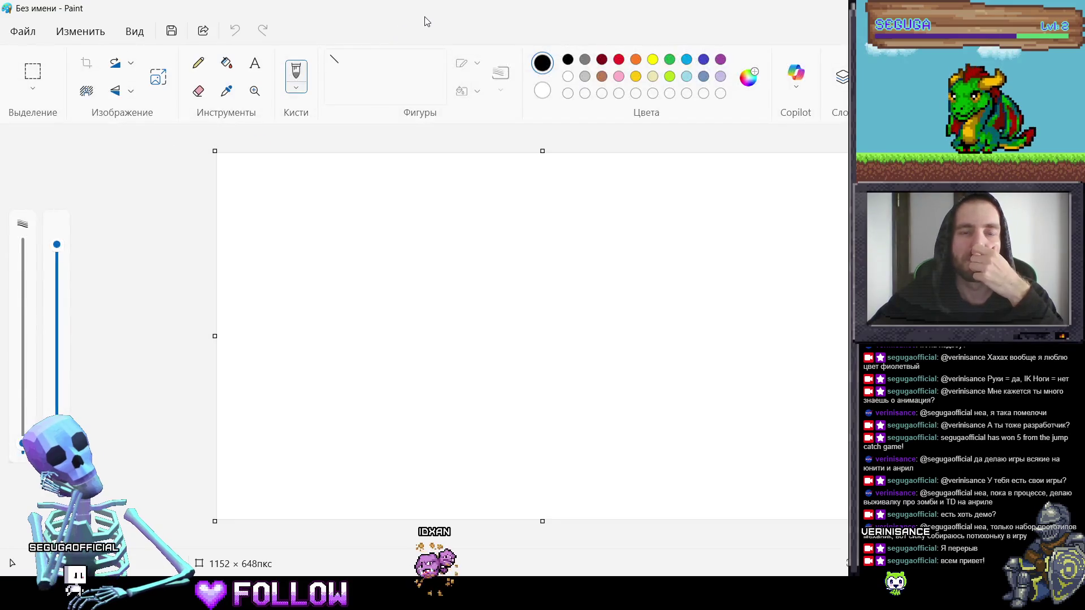
pyautogui.moveTo(427, 21)
pyautogui.mouseDown()
pyautogui.moveTo(435, 51)
pyautogui.moveTo(399, 79)
pyautogui.moveTo(477, 70)
pyautogui.moveTo(472, 45)
pyautogui.mouseUp()
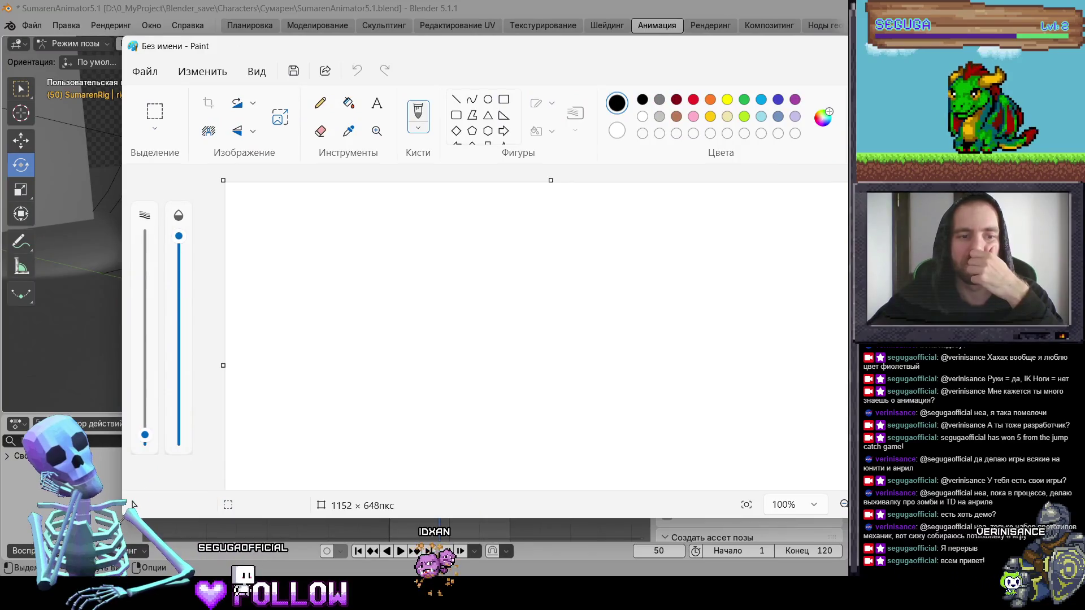
pyautogui.moveTo(122, 518)
pyautogui.mouseDown()
pyautogui.moveTo(500, 417)
pyautogui.moveTo(497, 455)
pyautogui.mouseUp()
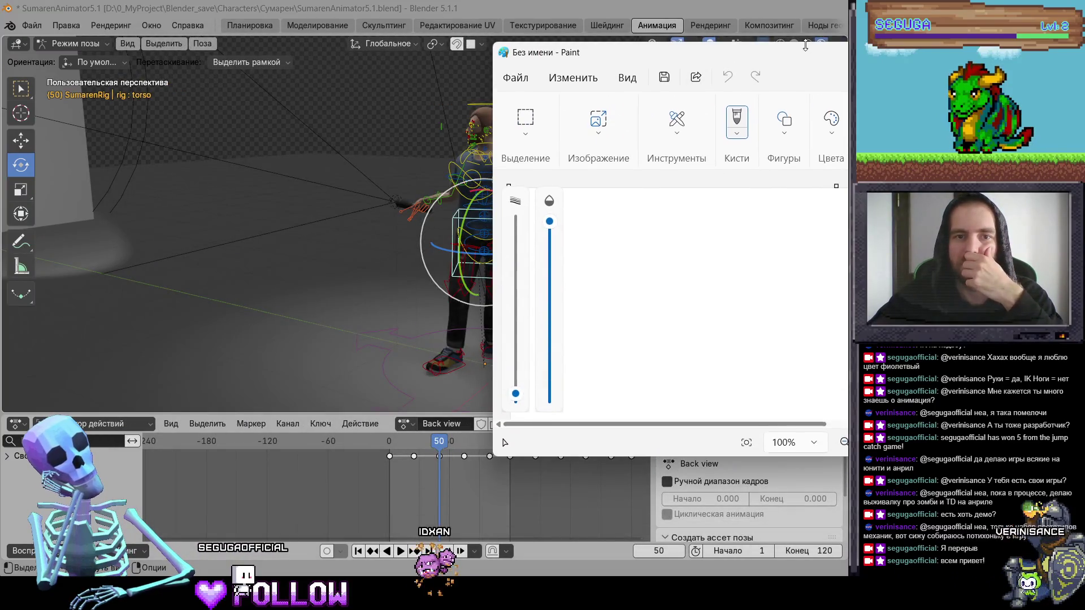
# Step: Pan the Blender scene so the character sits left, and widen Paint beside it
pyautogui.click(406, 263)
pyautogui.moveTo(406, 263); pyautogui.dragTo(209, 260)
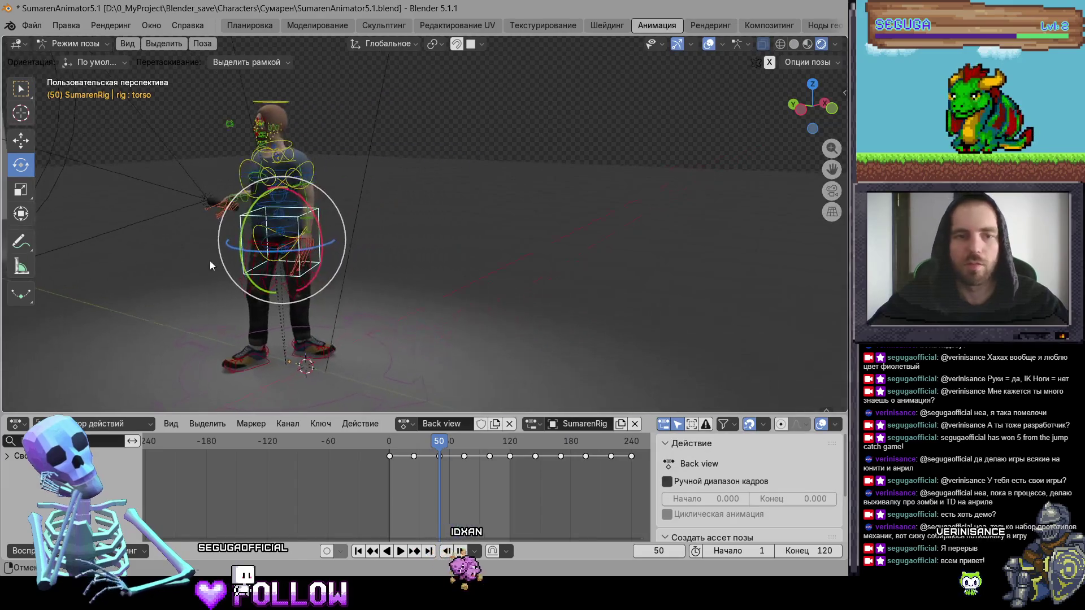
pyautogui.hotkey('alt', 'Tab')
pyautogui.moveTo(498, 226); pyautogui.dragTo(364, 226)
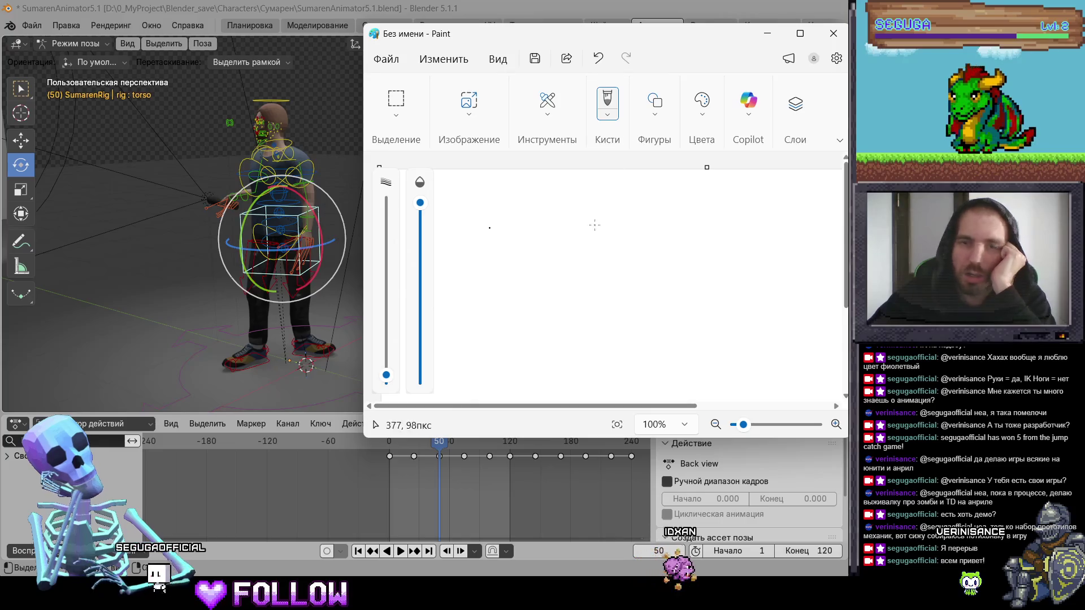
pyautogui.click(703, 119)
pyautogui.click(636, 114)
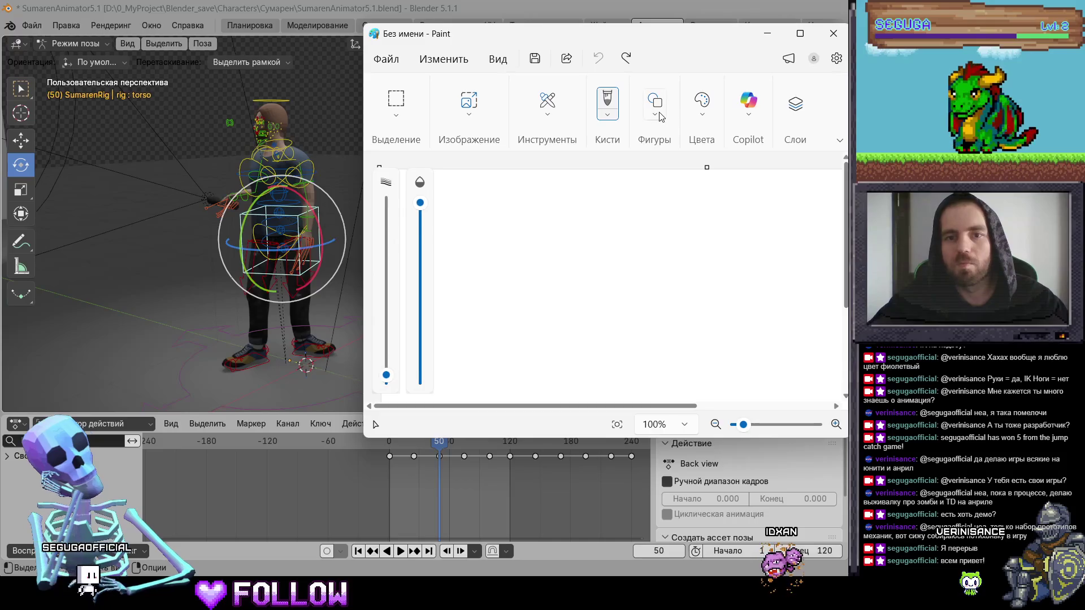
# Step: Fill the Paint canvas with black using the fill bucket, then return to the brush
pyautogui.click(660, 116)
pyautogui.click(627, 139)
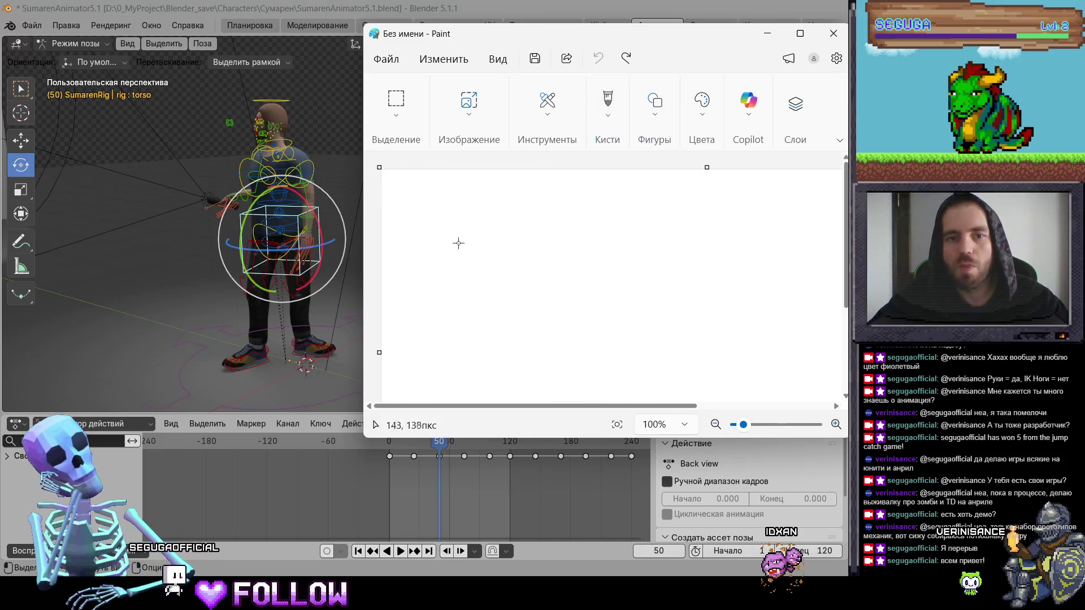
pyautogui.moveTo(478, 202); pyautogui.dragTo(654, 303)
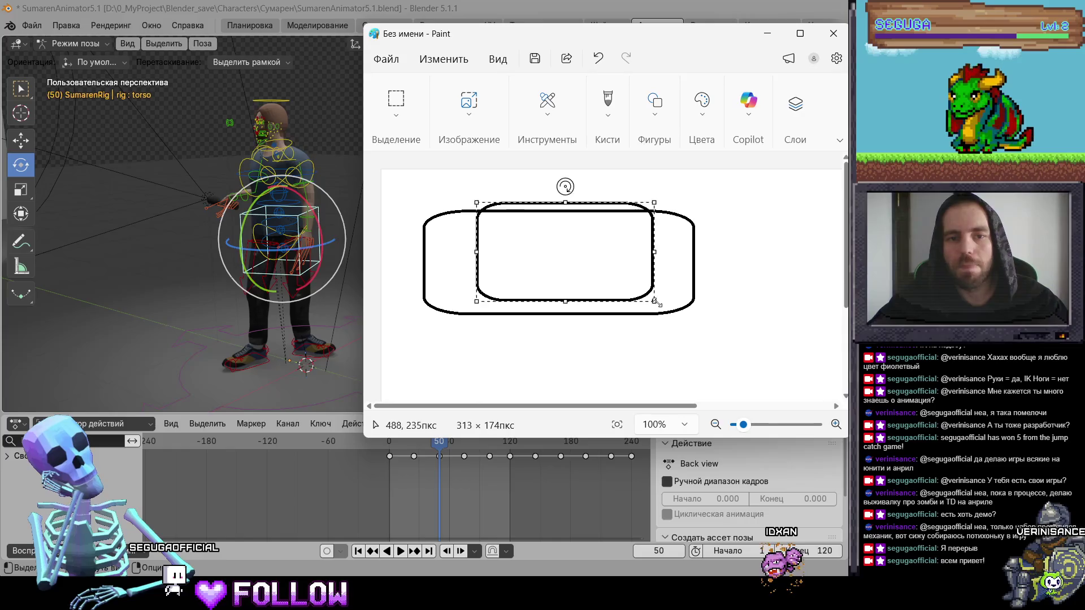
pyautogui.hotkey('ctrl', 'z')
pyautogui.click(608, 116)
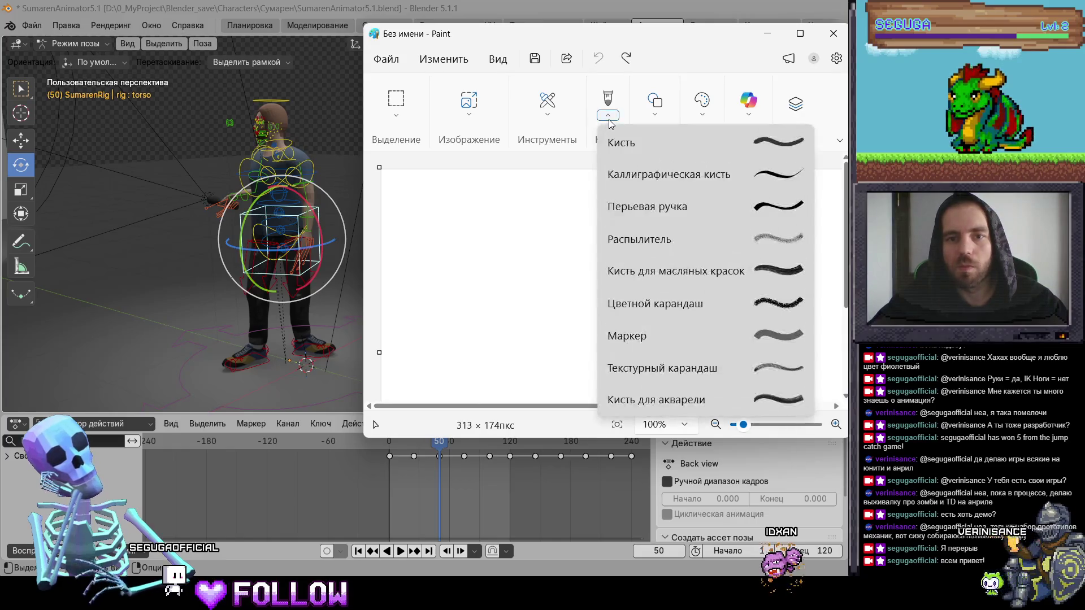
pyautogui.click(547, 108)
pyautogui.click(547, 107)
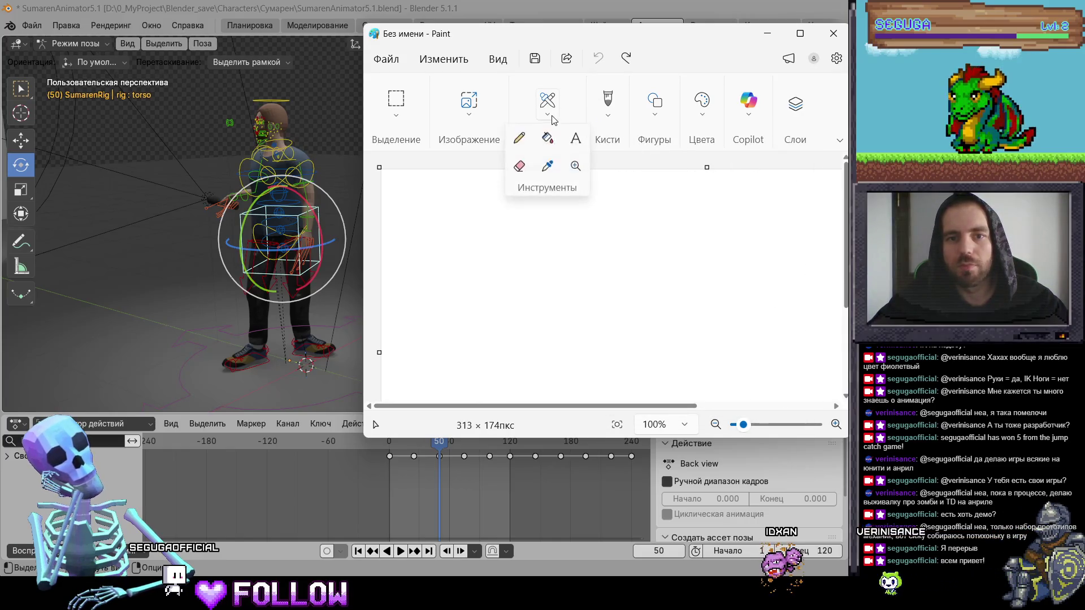
pyautogui.click(553, 136)
pyautogui.click(557, 235)
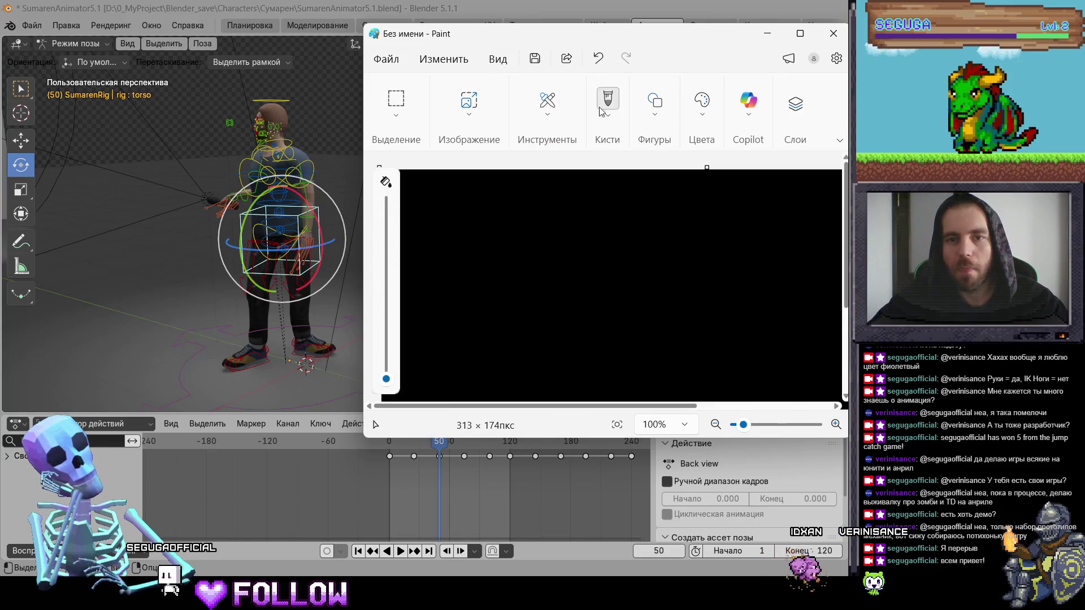
pyautogui.click(700, 113)
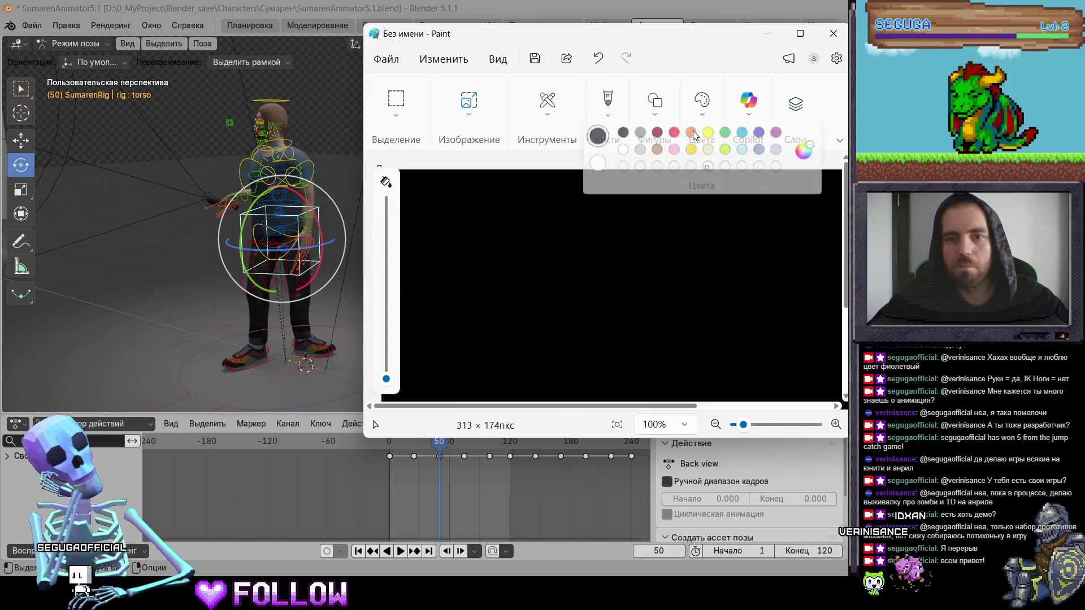
pyautogui.click(629, 156)
pyautogui.click(608, 107)
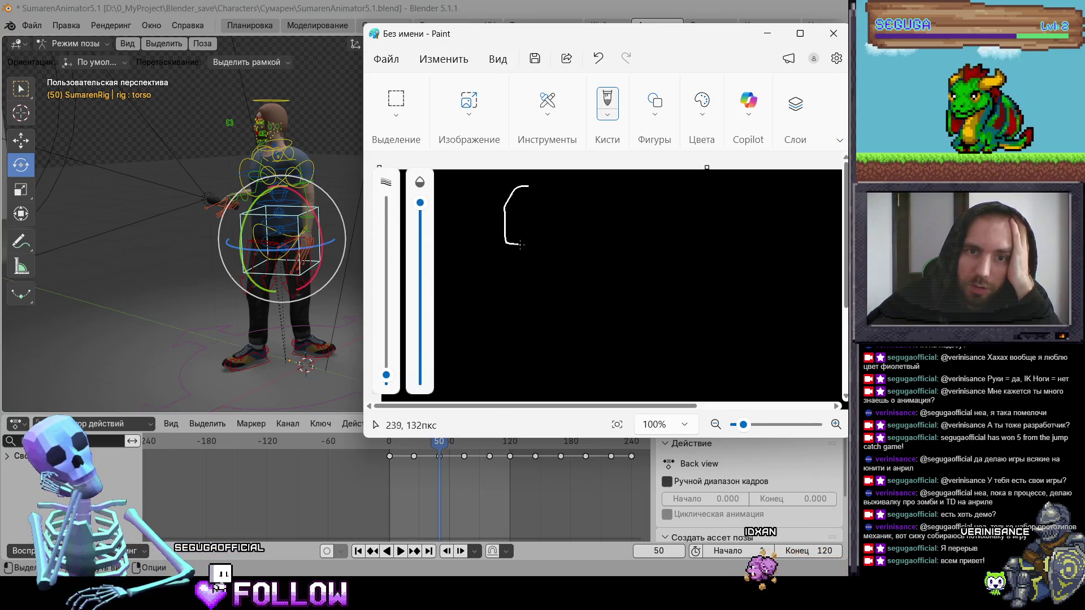
# Step: Sketch the white oval with a line across it and add a short vertical divider
pyautogui.moveTo(506, 210); pyautogui.dragTo(555, 211)
pyautogui.moveTo(528, 190); pyautogui.dragTo(528, 211)
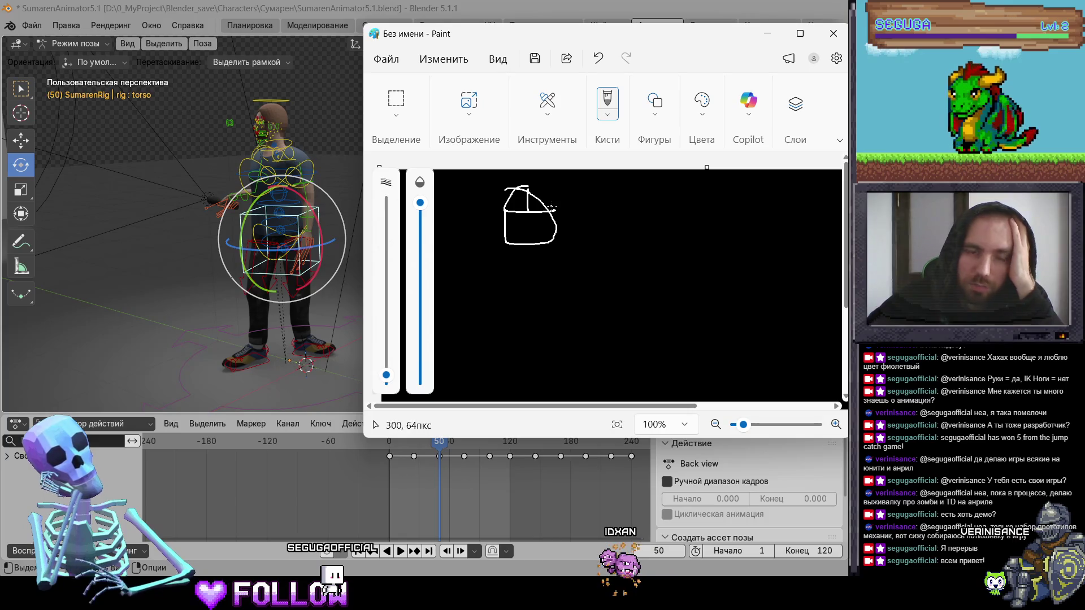
pyautogui.hotkey('ctrl', 'z')
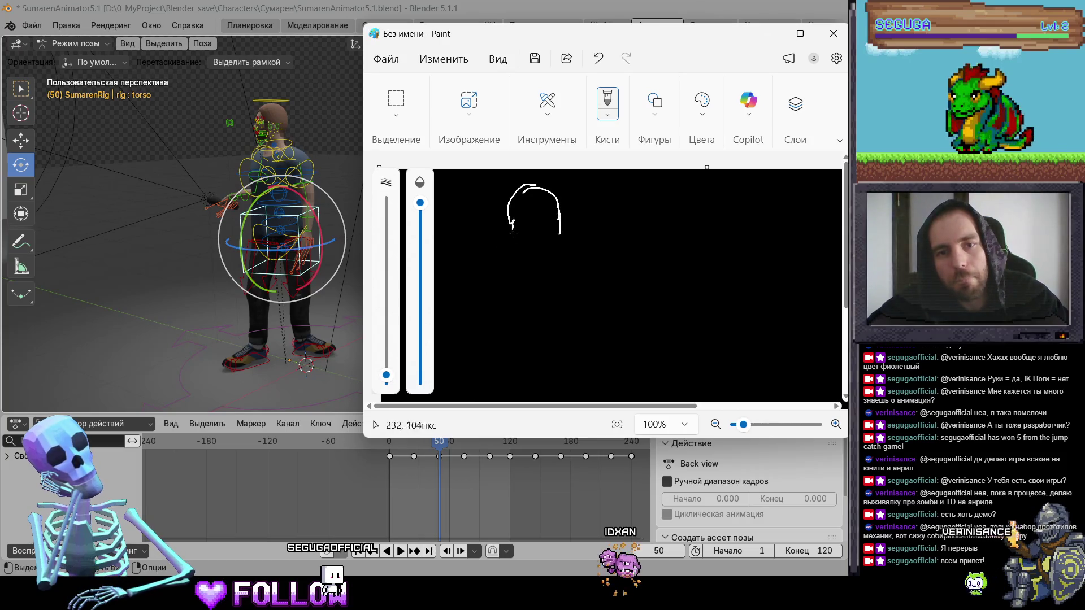
pyautogui.moveTo(513, 229)
pyautogui.mouseDown()
pyautogui.moveTo(513, 261)
pyautogui.moveTo(578, 260)
pyautogui.mouseUp()
pyautogui.hotkey('ctrl', 'z')
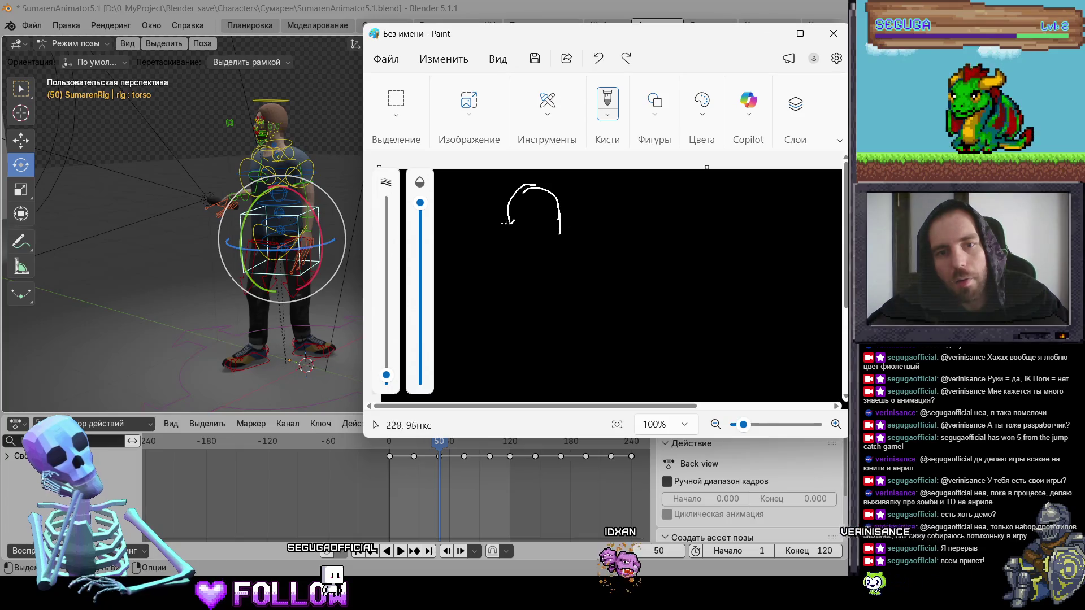
pyautogui.moveTo(512, 223)
pyautogui.mouseDown()
pyautogui.moveTo(512, 259)
pyautogui.moveTo(569, 247)
pyautogui.moveTo(510, 233)
pyautogui.mouseUp()
pyautogui.hotkey('ctrl', 'z')
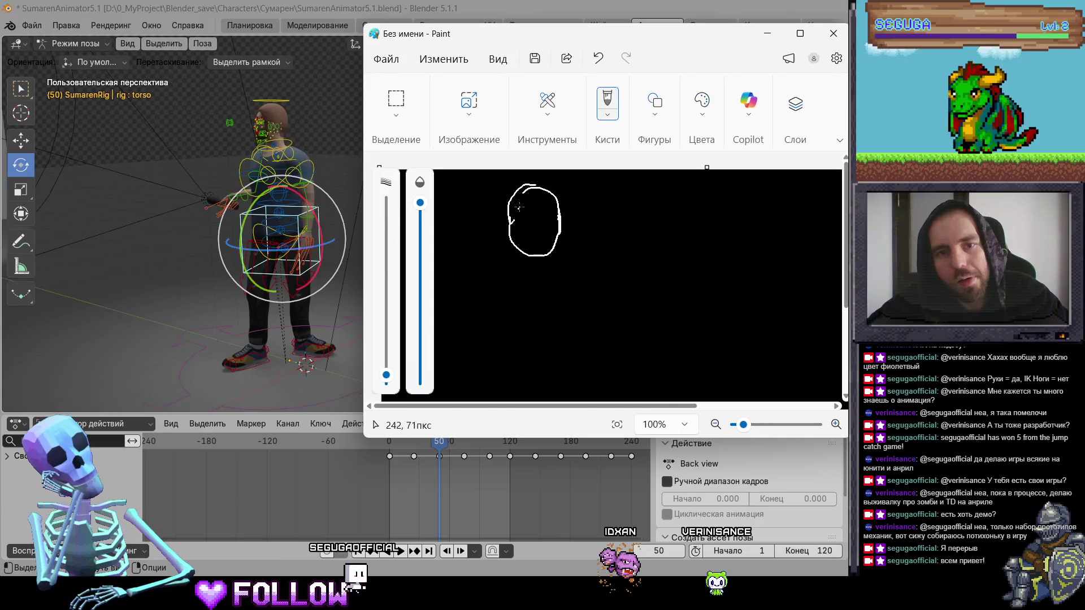
pyautogui.hotkey('ctrl', 'z')
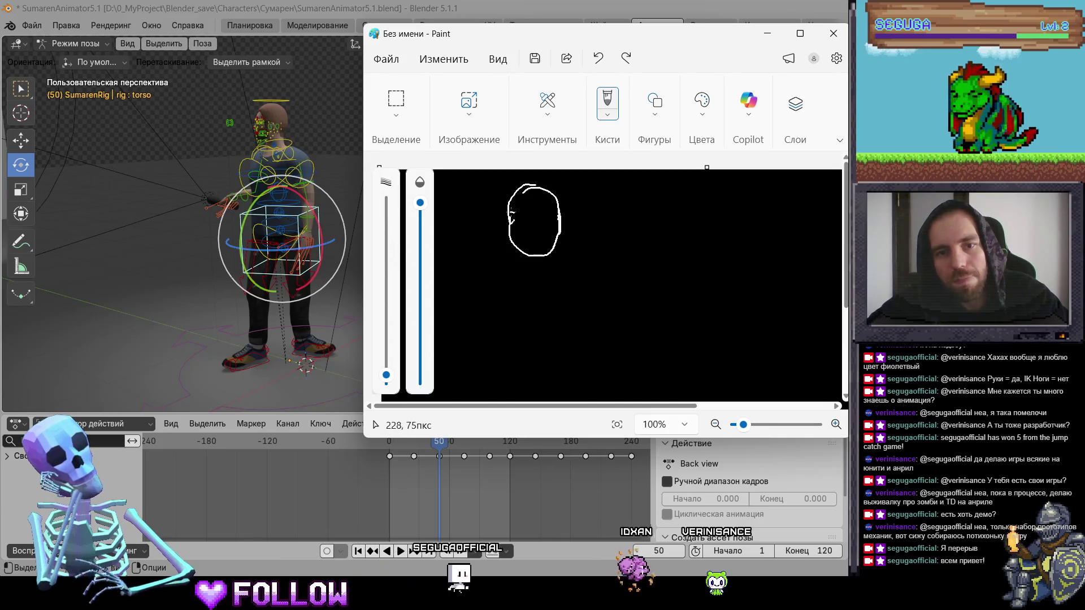
pyautogui.hotkey('ctrl', 'y')
pyautogui.hotkey('ctrl', 'z')
pyautogui.hotkey('ctrl', 'y')
pyautogui.moveTo(534, 212)
pyautogui.mouseDown()
pyautogui.moveTo(534, 188)
pyautogui.moveTo(577, 193)
pyautogui.moveTo(565, 187)
pyautogui.mouseUp()
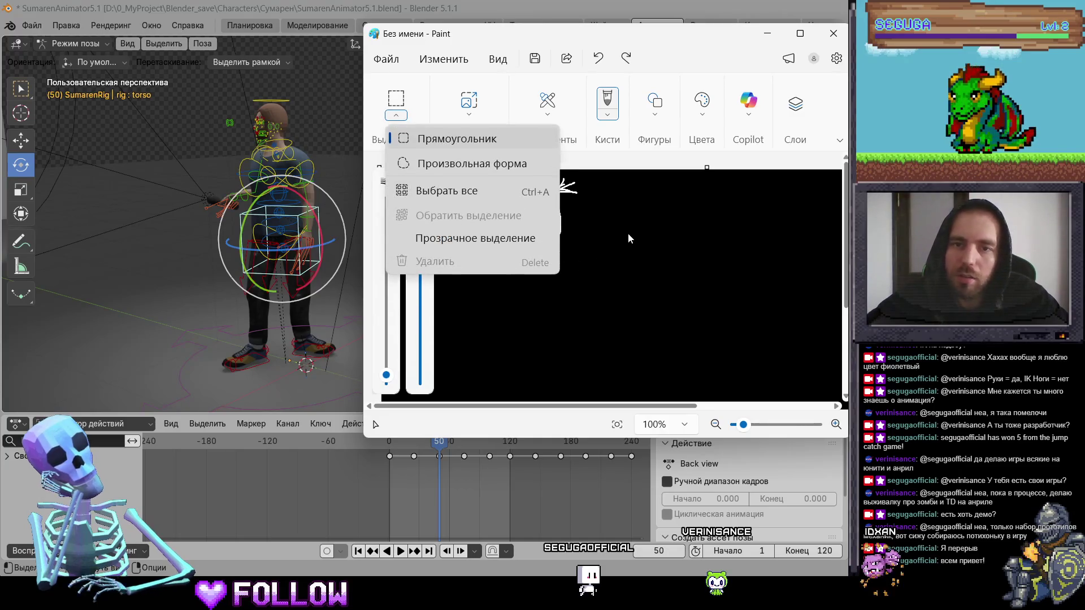
# Step: Undo the stray strokes under the oval and rescale the view to show the sketch
pyautogui.hotkey('ctrl', 'z')
pyautogui.scroll(3, 615, 247)
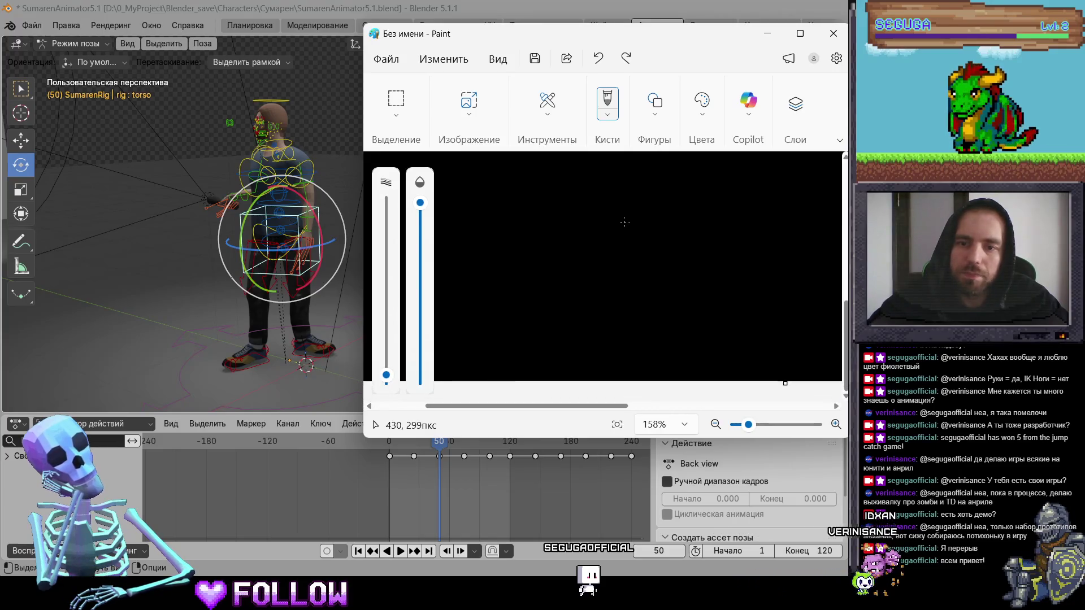
pyautogui.moveTo(744, 431); pyautogui.dragTo(745, 427)
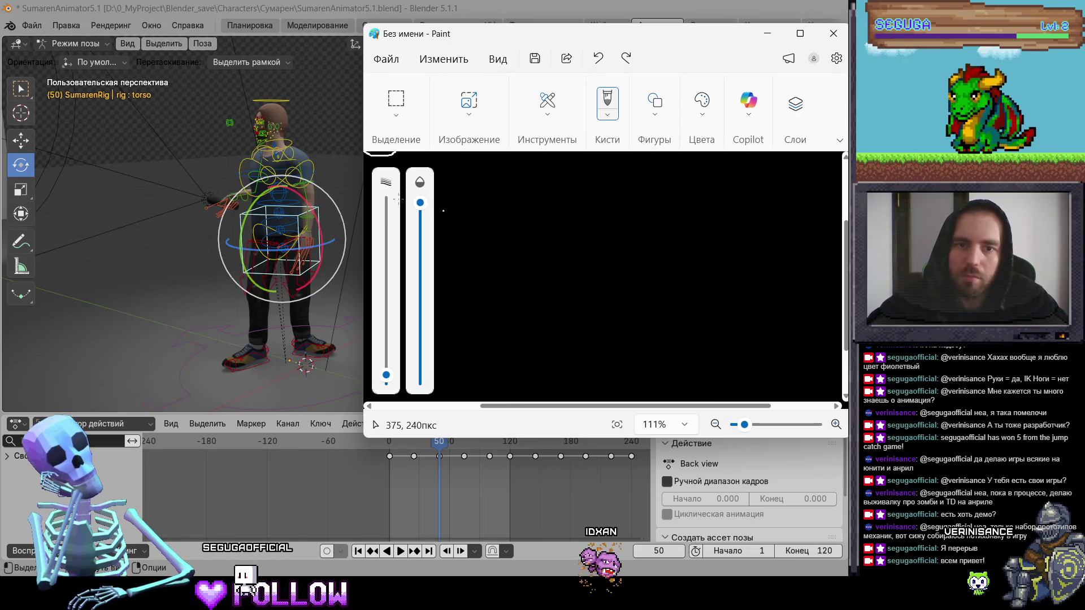
pyautogui.moveTo(529, 242); pyautogui.dragTo(618, 279)
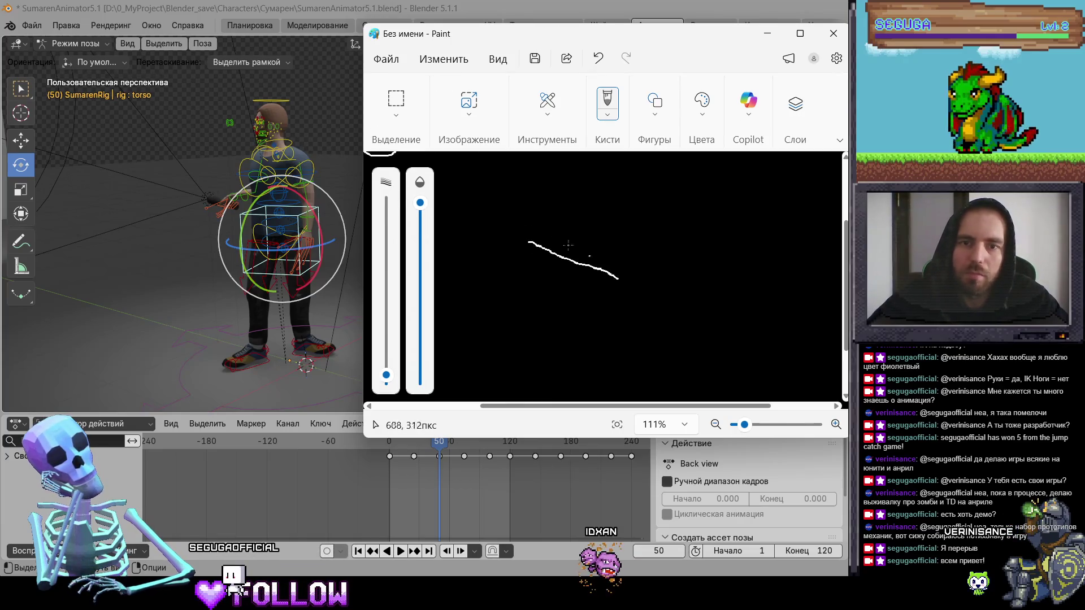
pyautogui.hotkey('ctrl', 'z')
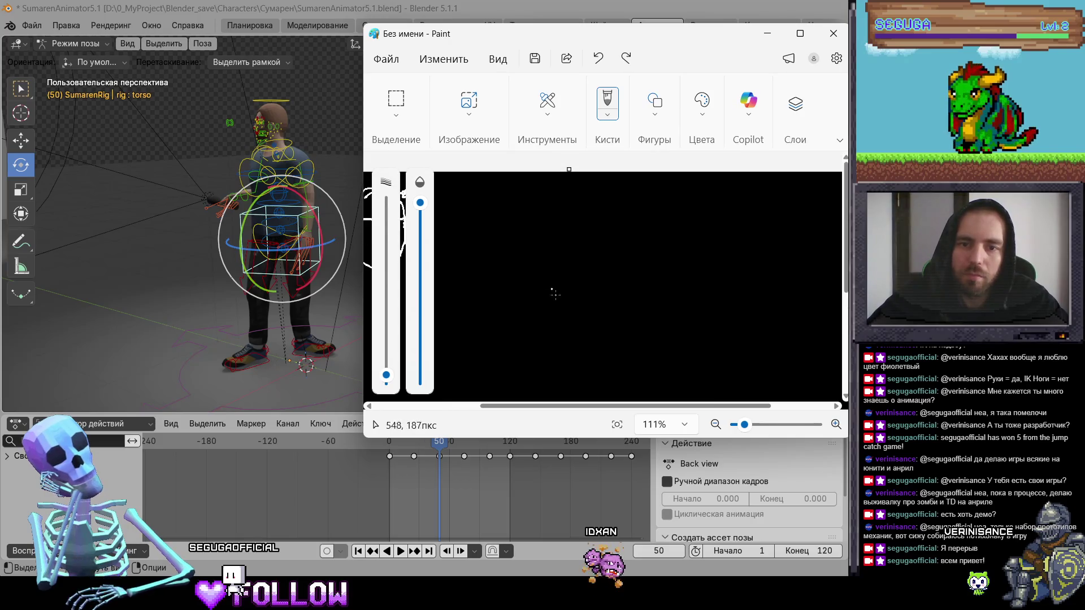
# Step: Draw a hooked arrow right of the oval and dock the Paint window into a layout zone
pyautogui.moveTo(559, 406); pyautogui.dragTo(490, 402)
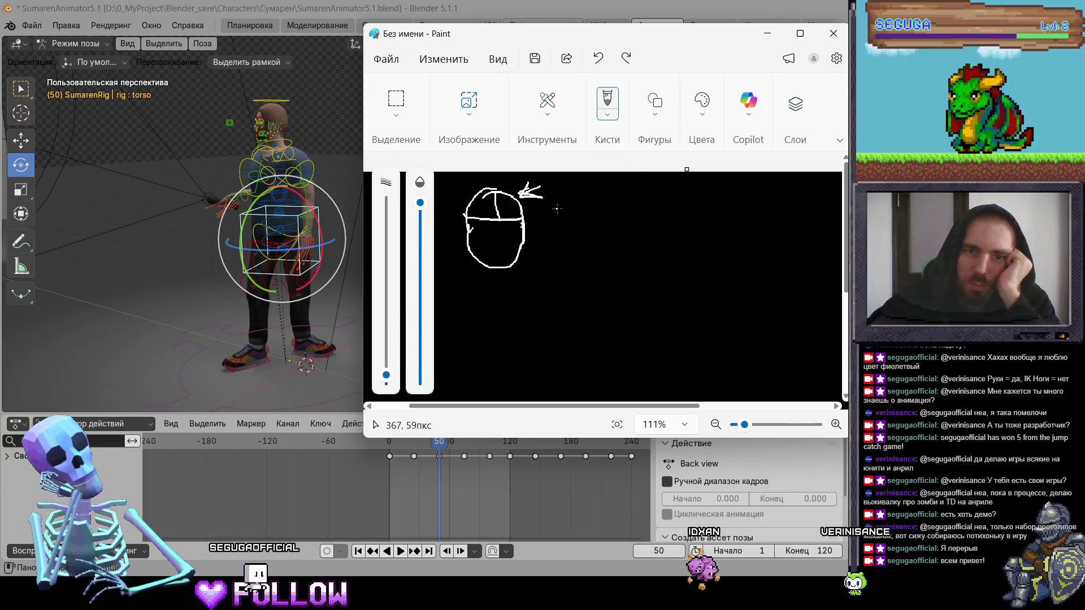
pyautogui.moveTo(541, 216)
pyautogui.mouseDown()
pyautogui.moveTo(588, 210)
pyautogui.moveTo(576, 219)
pyautogui.mouseUp()
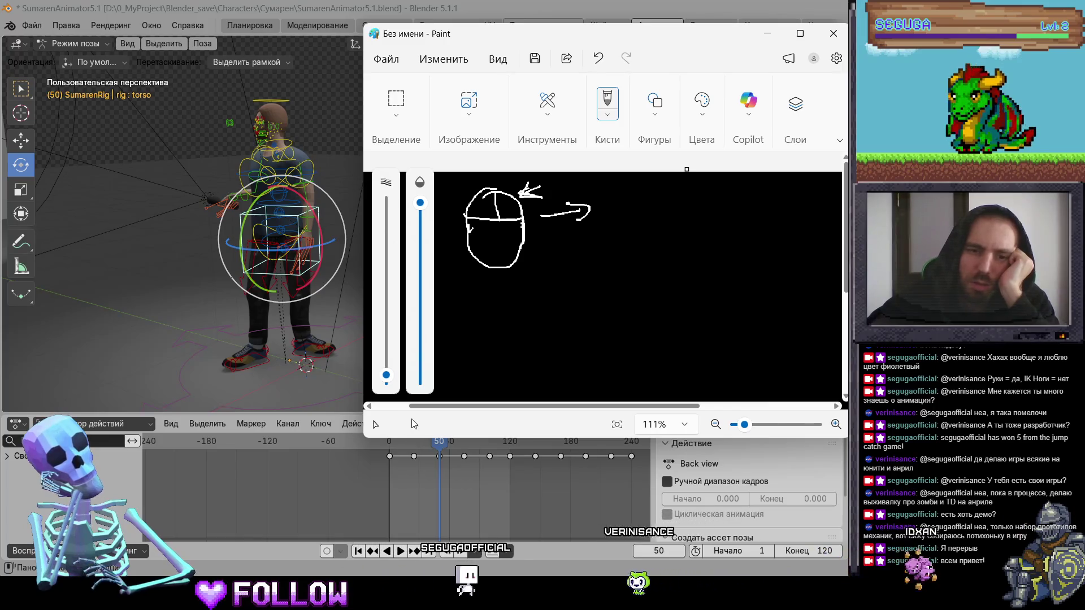
pyautogui.moveTo(582, 33)
pyautogui.mouseDown()
pyautogui.moveTo(716, 16)
pyautogui.moveTo(726, 72)
pyautogui.moveTo(673, 124)
pyautogui.moveTo(728, 76)
pyautogui.moveTo(660, 116)
pyautogui.moveTo(665, 152)
pyautogui.moveTo(710, 119)
pyautogui.moveTo(704, 81)
pyautogui.moveTo(701, 141)
pyautogui.moveTo(699, 45)
pyautogui.mouseUp()
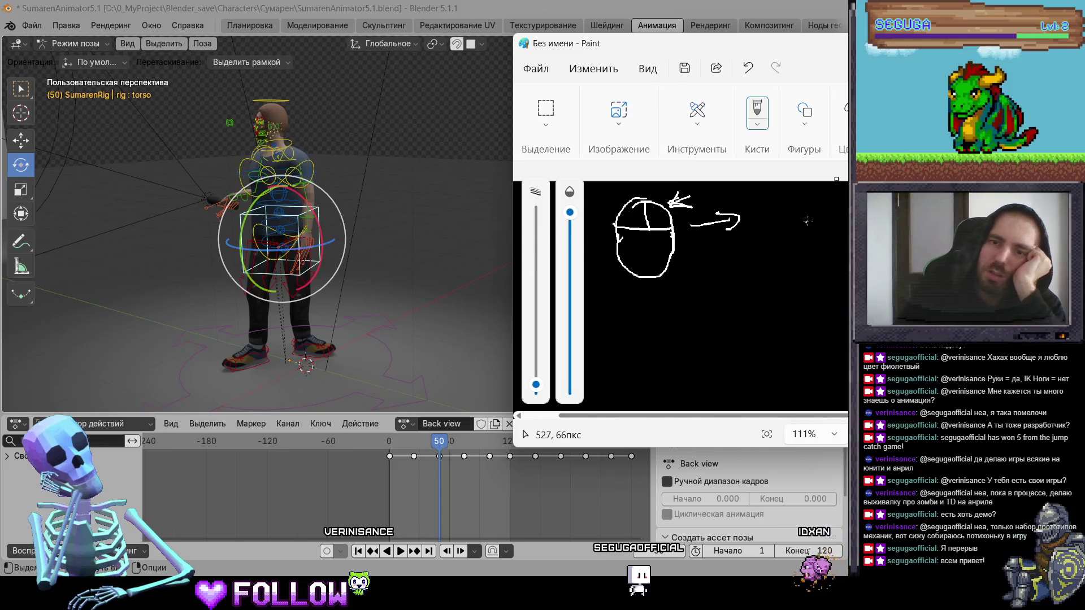
# Step: Handwrite 'Вкл' after the arrow, then close Paint to get the save prompt
pyautogui.moveTo(755, 202)
pyautogui.mouseDown()
pyautogui.moveTo(757, 230)
pyautogui.moveTo(757, 217)
pyautogui.moveTo(756, 229)
pyautogui.moveTo(804, 213)
pyautogui.moveTo(812, 227)
pyautogui.moveTo(840, 222)
pyautogui.mouseUp()
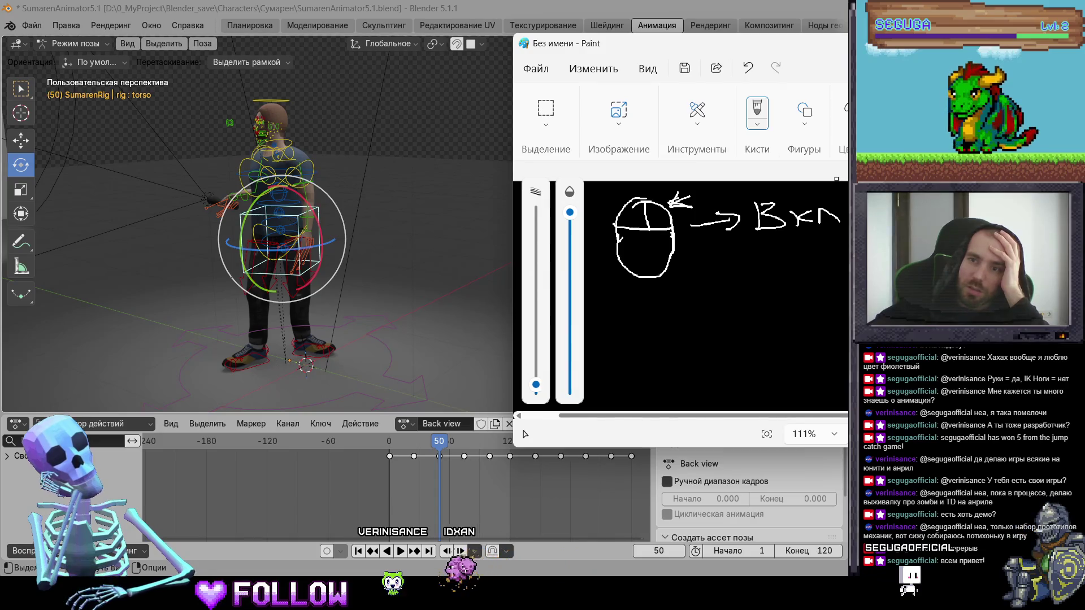
pyautogui.hotkey('alt', 'F4')
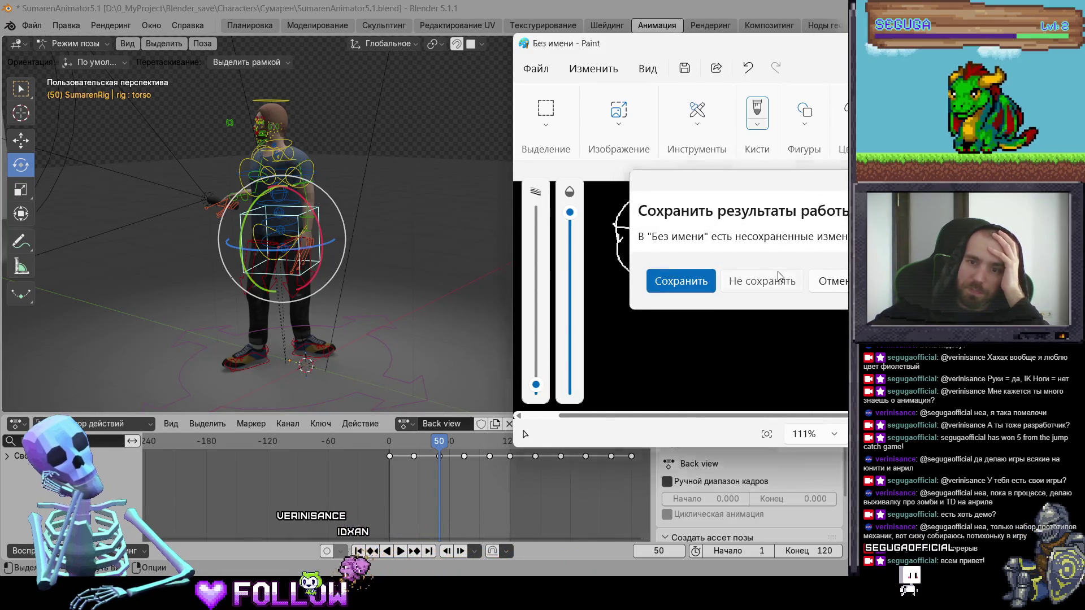
# Step: Discard the Paint sketch and launch Photoshop from the pinned Adobe group in Start
pyautogui.click(763, 282)
pyautogui.press('super')
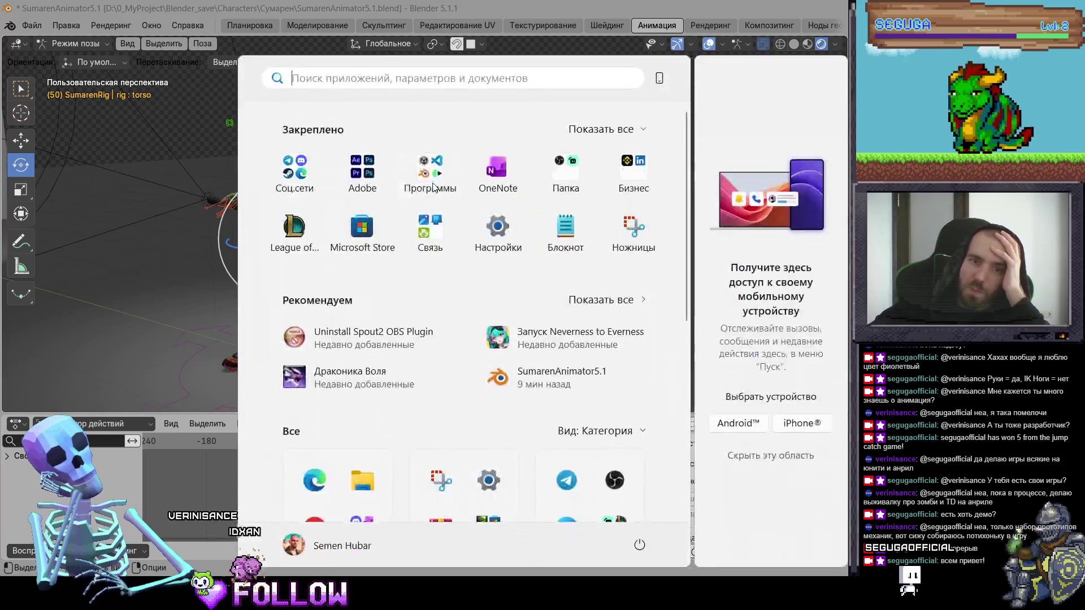
pyautogui.click(393, 204)
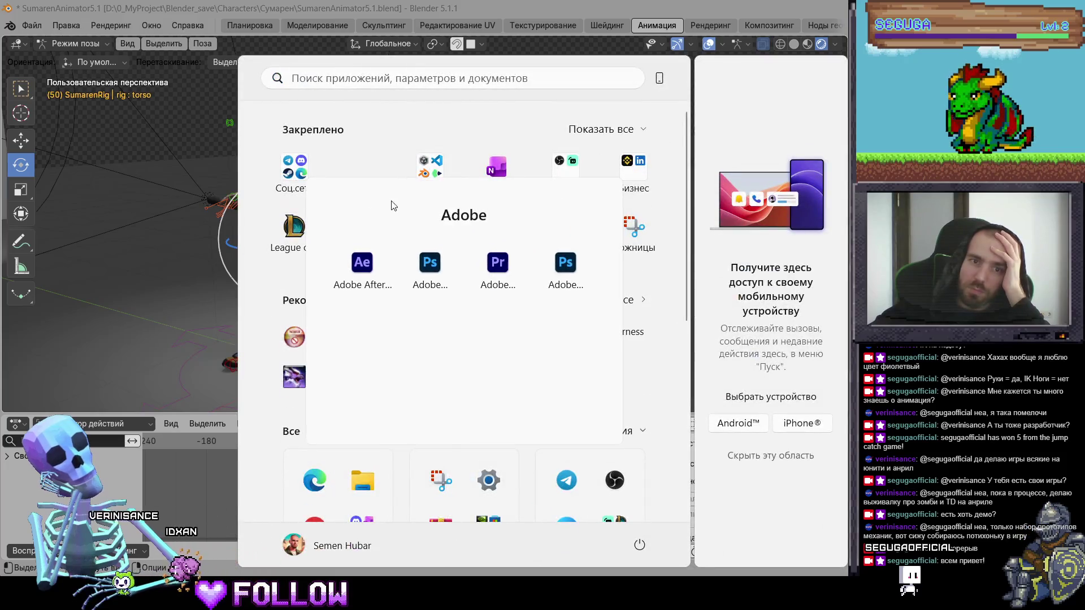
pyautogui.click(431, 259)
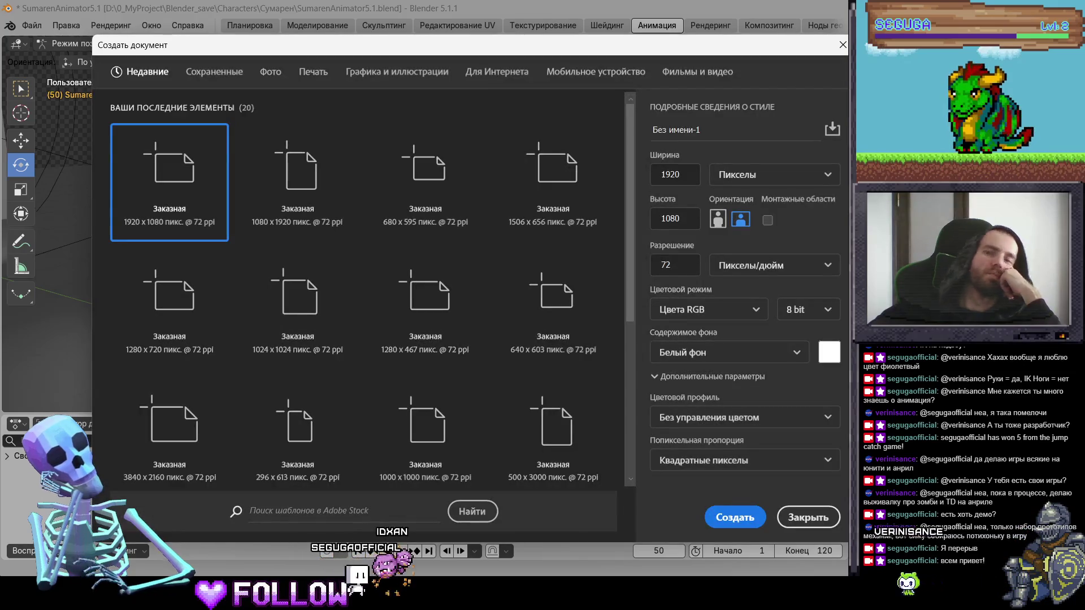
# Step: Create the 1920 × 1080 document and maximise the Photoshop window around it
pyautogui.click(717, 517)
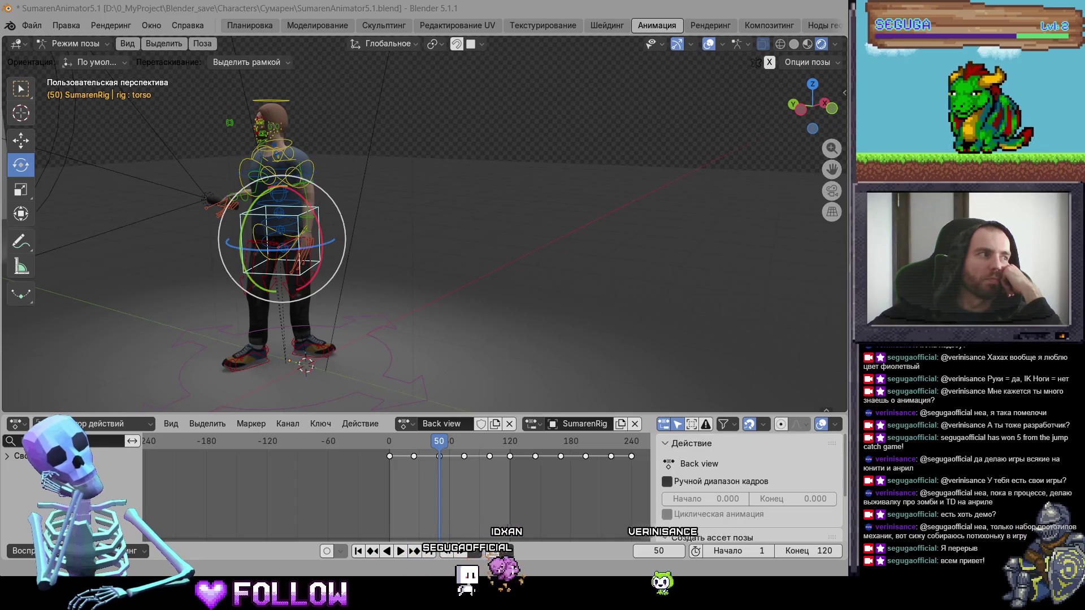
pyautogui.hotkey('alt', 'Tab')
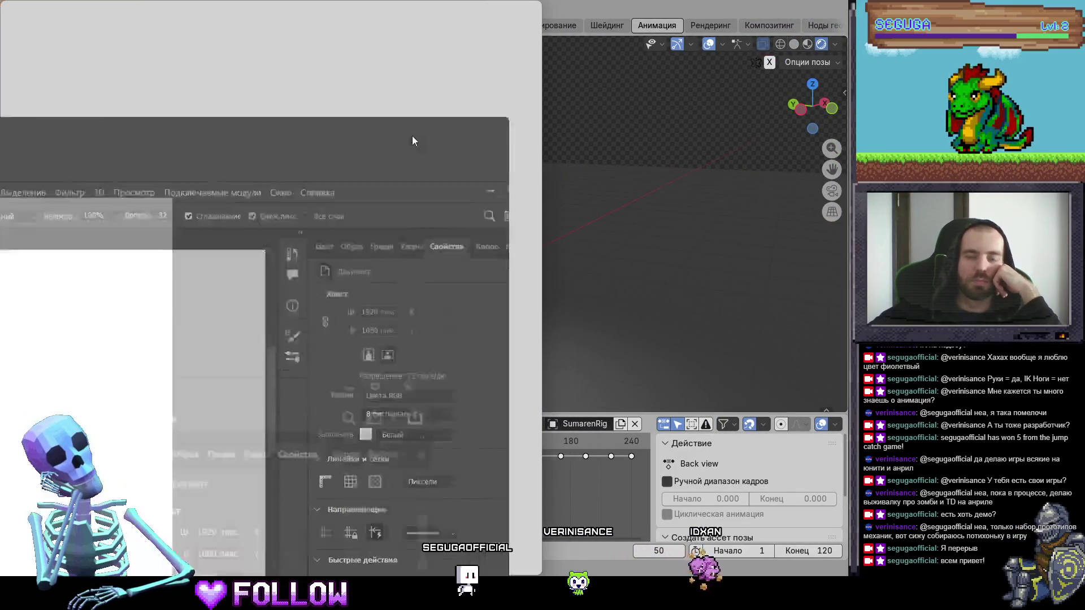
pyautogui.press('super+Left')
pyautogui.click(498, 13)
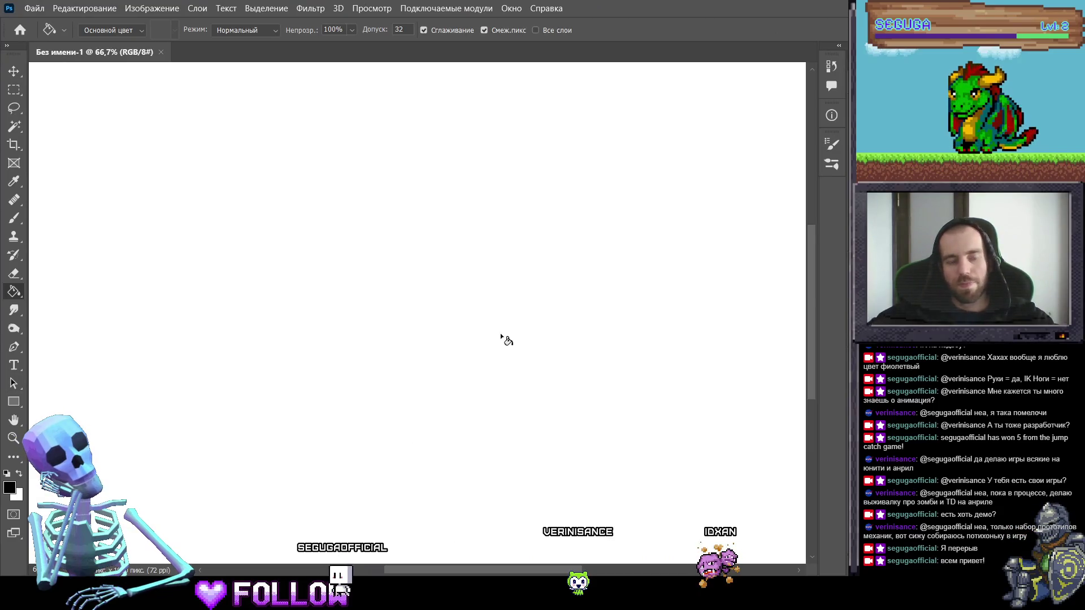
# Step: Fill the canvas black, then set up a small, fully hard white brush
pyautogui.click(427, 328)
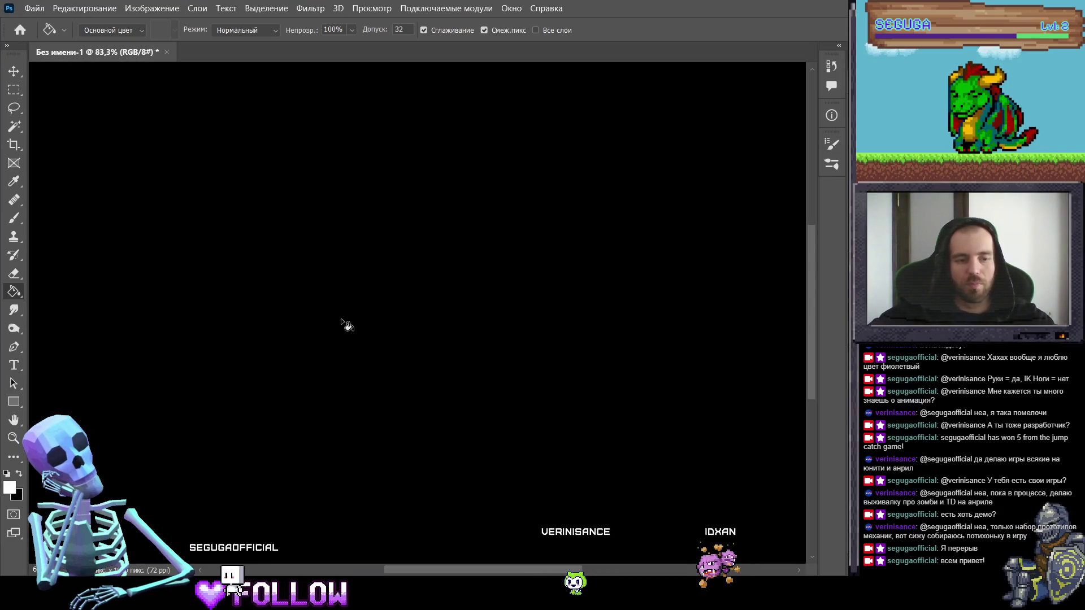
pyautogui.press('x')
pyautogui.click(13, 219)
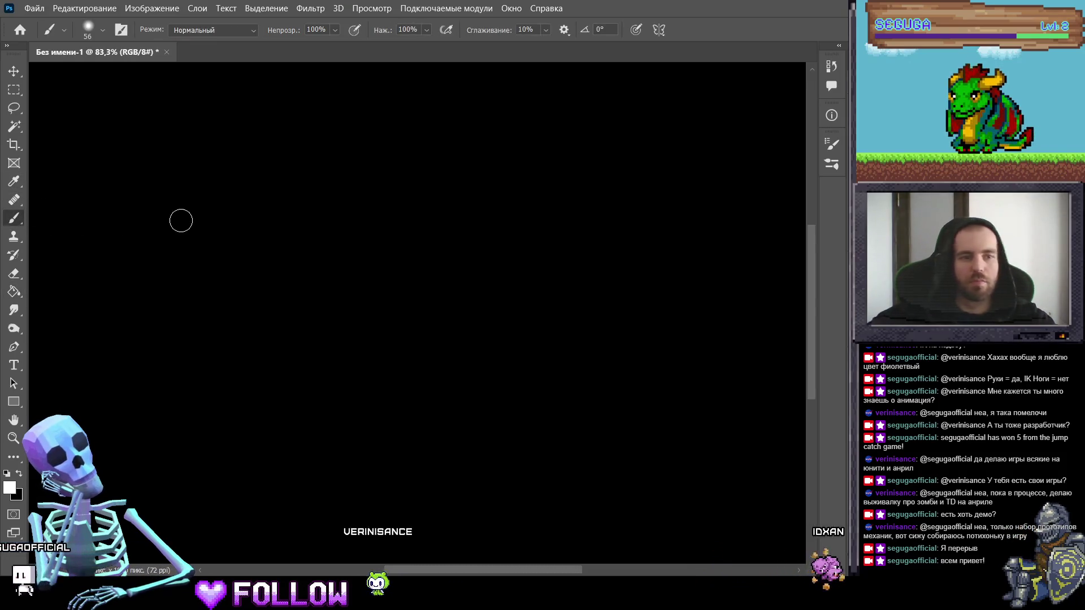
pyautogui.click(102, 29)
pyautogui.moveTo(103, 72); pyautogui.dragTo(88, 77)
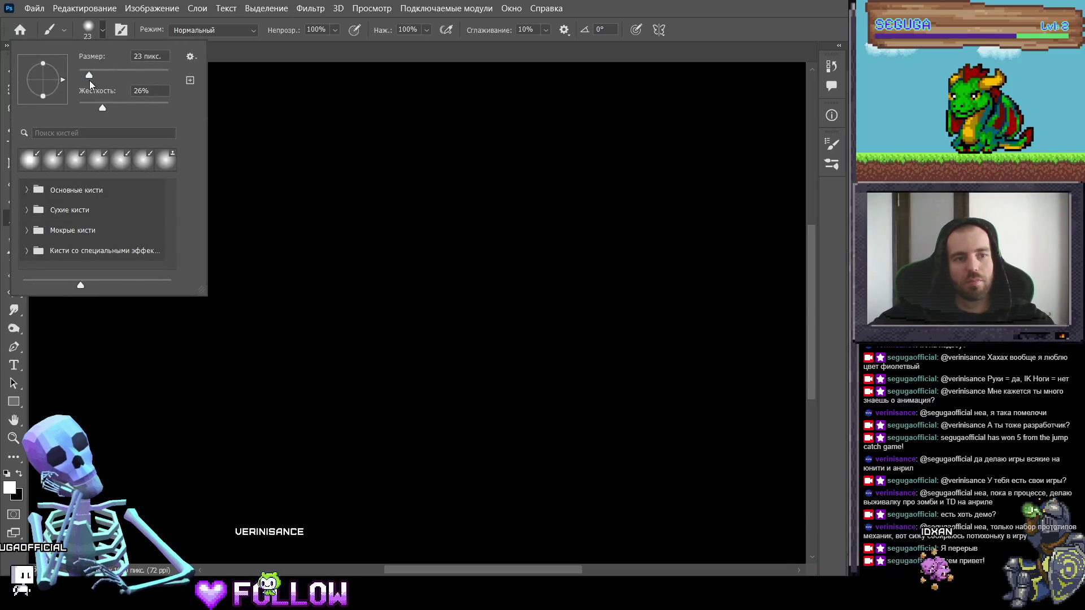
pyautogui.click(141, 56)
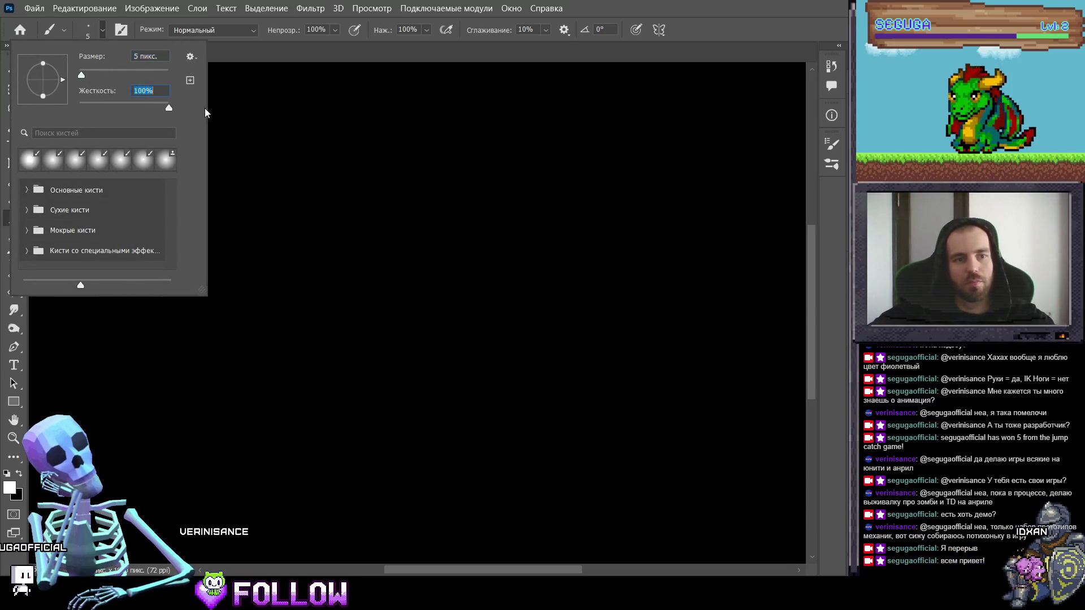
pyautogui.click(280, 76)
# Step: Zoom into the upper-left canvas and draw an oval outline in three strokes
pyautogui.scroll(2, 204, 148)
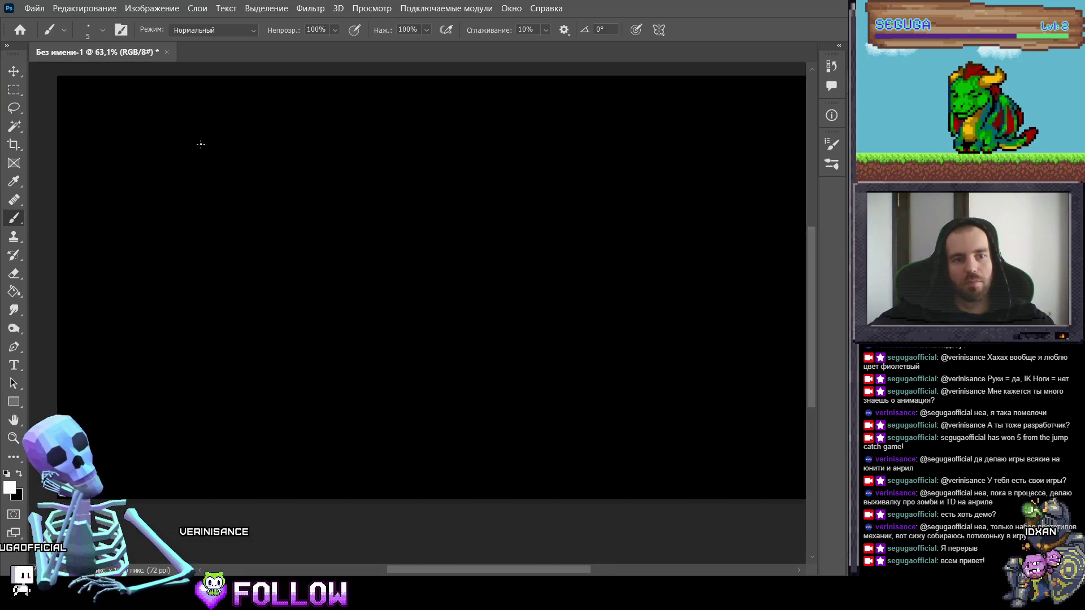
pyautogui.moveTo(141, 115); pyautogui.dragTo(277, 202)
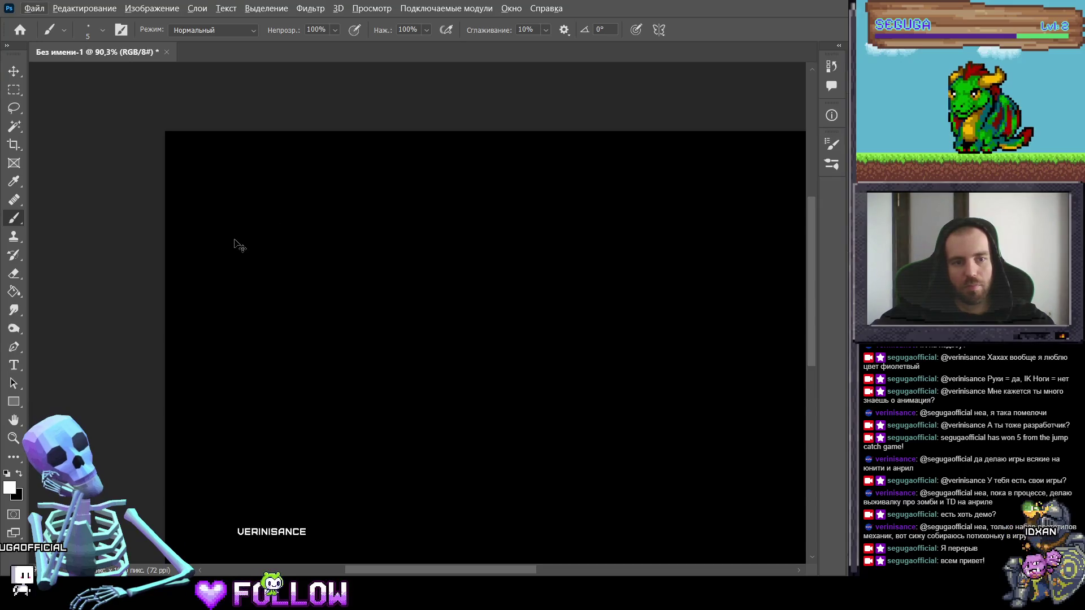
pyautogui.press('z')
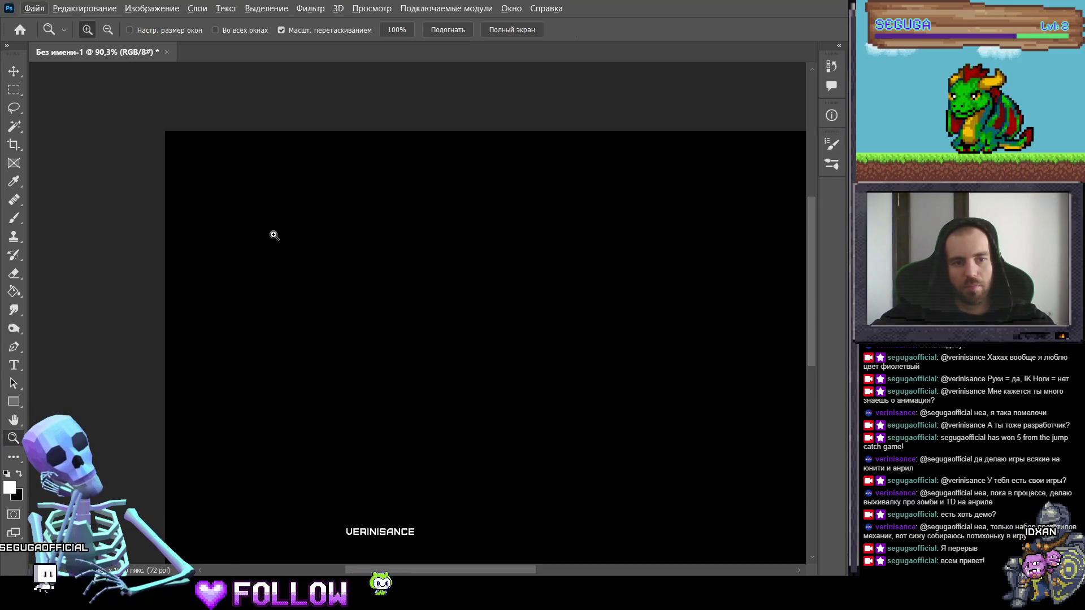
pyautogui.moveTo(274, 235)
pyautogui.mouseDown()
pyautogui.moveTo(322, 253)
pyautogui.moveTo(300, 286)
pyautogui.moveTo(221, 251)
pyautogui.moveTo(317, 262)
pyautogui.moveTo(388, 315)
pyautogui.moveTo(393, 397)
pyautogui.moveTo(307, 367)
pyautogui.moveTo(315, 358)
pyautogui.mouseUp()
pyautogui.press('b')
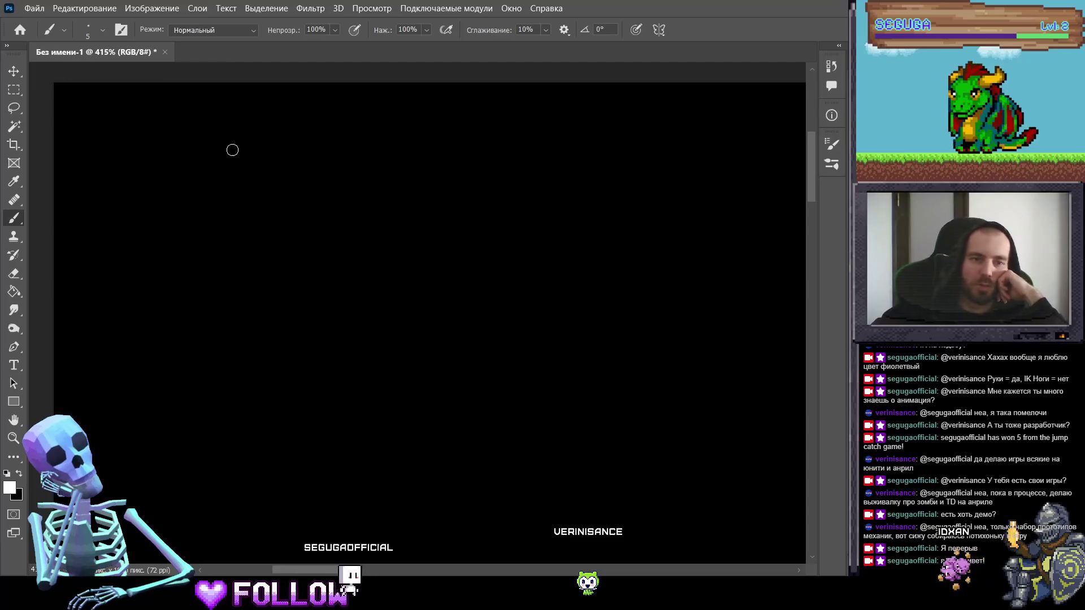
pyautogui.moveTo(233, 149); pyautogui.dragTo(191, 363)
pyautogui.moveTo(240, 151)
pyautogui.mouseDown()
pyautogui.moveTo(380, 249)
pyautogui.moveTo(355, 365)
pyautogui.mouseUp()
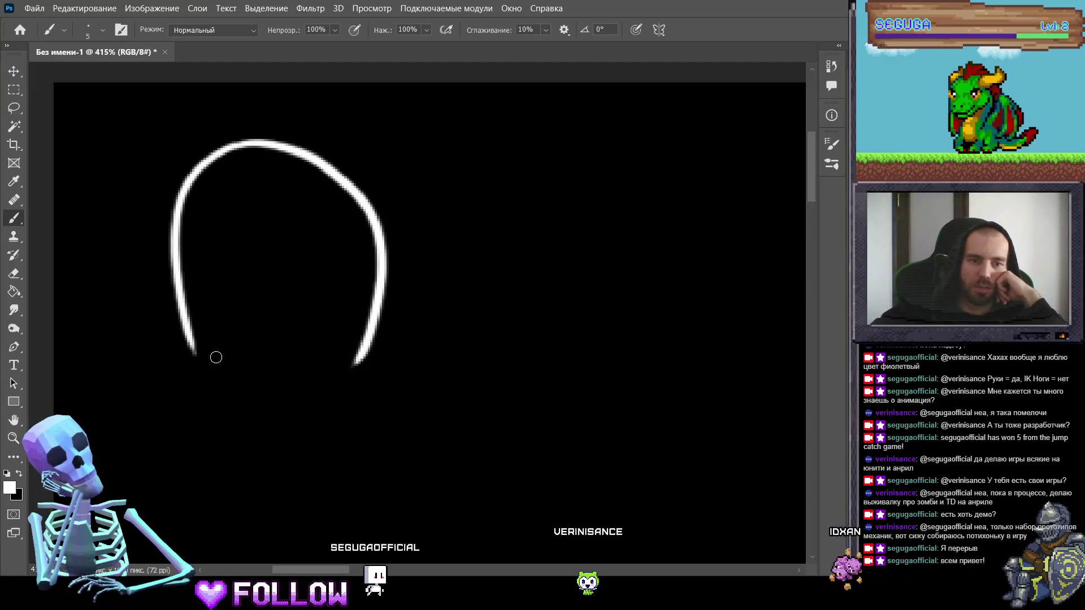
pyautogui.moveTo(228, 389); pyautogui.dragTo(362, 362)
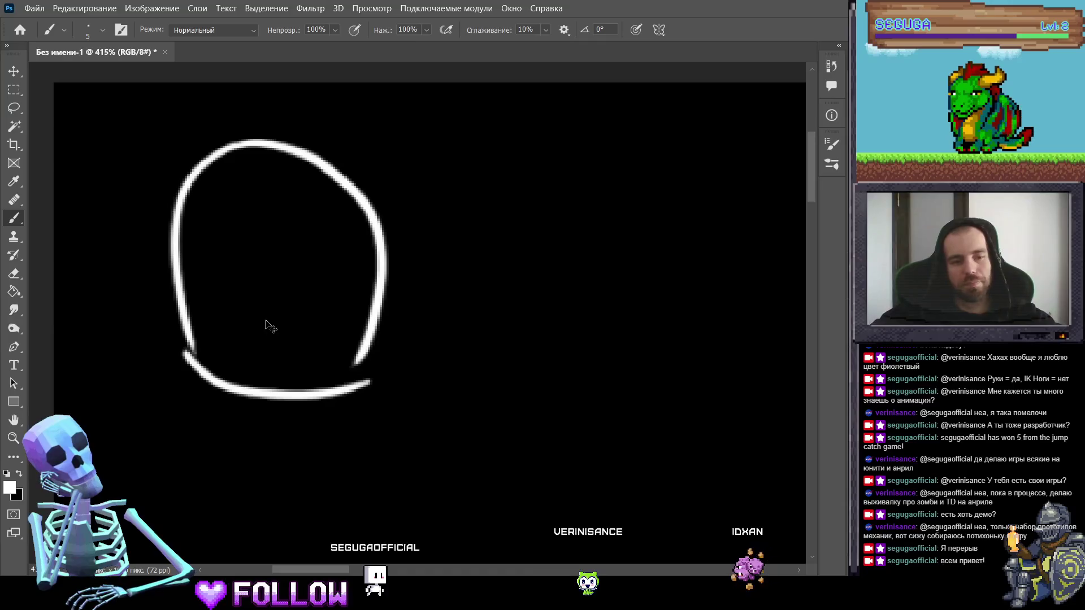
# Step: Undo and redraw the oval's arcs several times, clearing the first attempt
pyautogui.hotkey('ctrl', 'z')
pyautogui.hotkey('ctrl', 'z')
pyautogui.hotkey('ctrl', 'z')
pyautogui.moveTo(259, 141)
pyautogui.mouseDown()
pyautogui.moveTo(199, 168)
pyautogui.moveTo(245, 140)
pyautogui.moveTo(310, 153)
pyautogui.moveTo(356, 207)
pyautogui.mouseUp()
pyautogui.hotkey('ctrl', 'z')
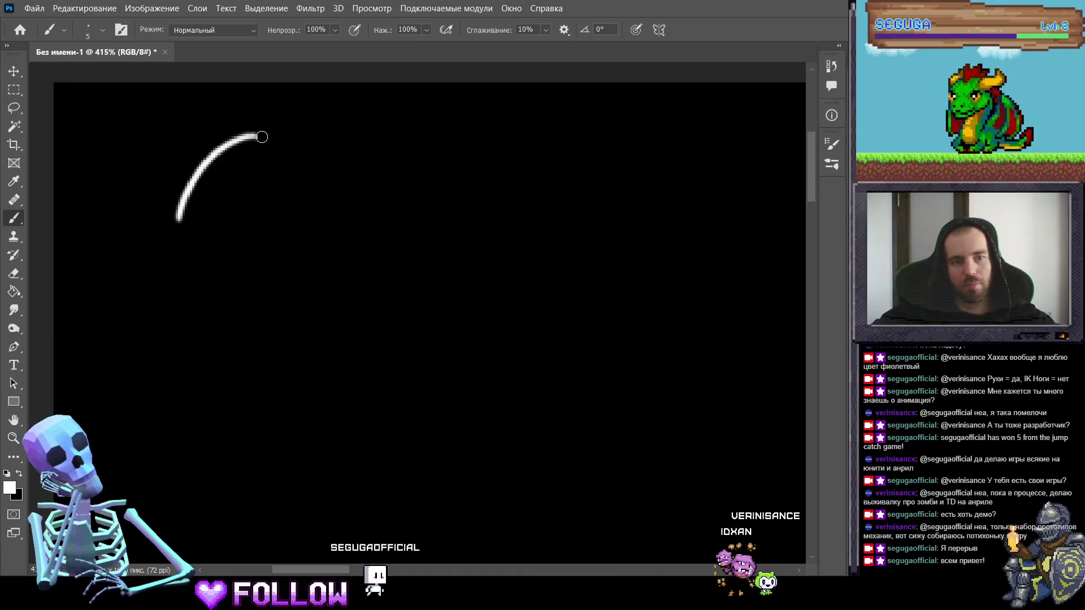
pyautogui.moveTo(257, 135); pyautogui.dragTo(357, 207)
pyautogui.hotkey('ctrl', 'z')
pyautogui.hotkey('ctrl', 'z')
pyautogui.moveTo(249, 133)
pyautogui.mouseDown()
pyautogui.moveTo(163, 231)
pyautogui.moveTo(344, 232)
pyautogui.mouseUp()
pyautogui.hotkey('ctrl', 'z')
pyautogui.hotkey('ctrl', 'z')
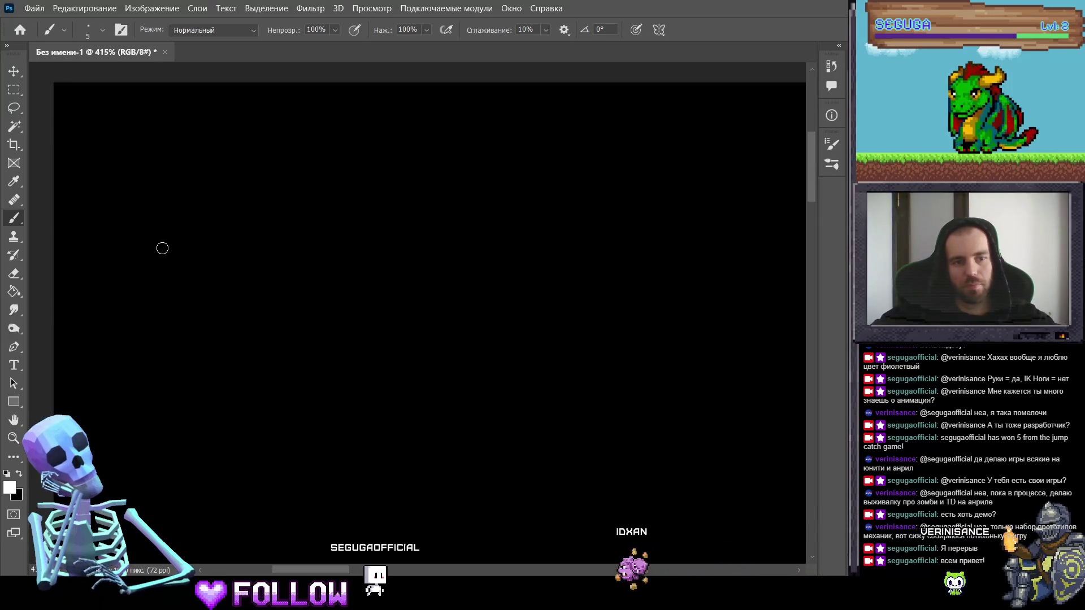
# Step: Draw the rounded mouse body outline, redrawing its lower stroke
pyautogui.moveTo(162, 247); pyautogui.dragTo(342, 259)
pyautogui.moveTo(160, 253)
pyautogui.mouseDown()
pyautogui.moveTo(162, 319)
pyautogui.moveTo(328, 305)
pyautogui.mouseUp()
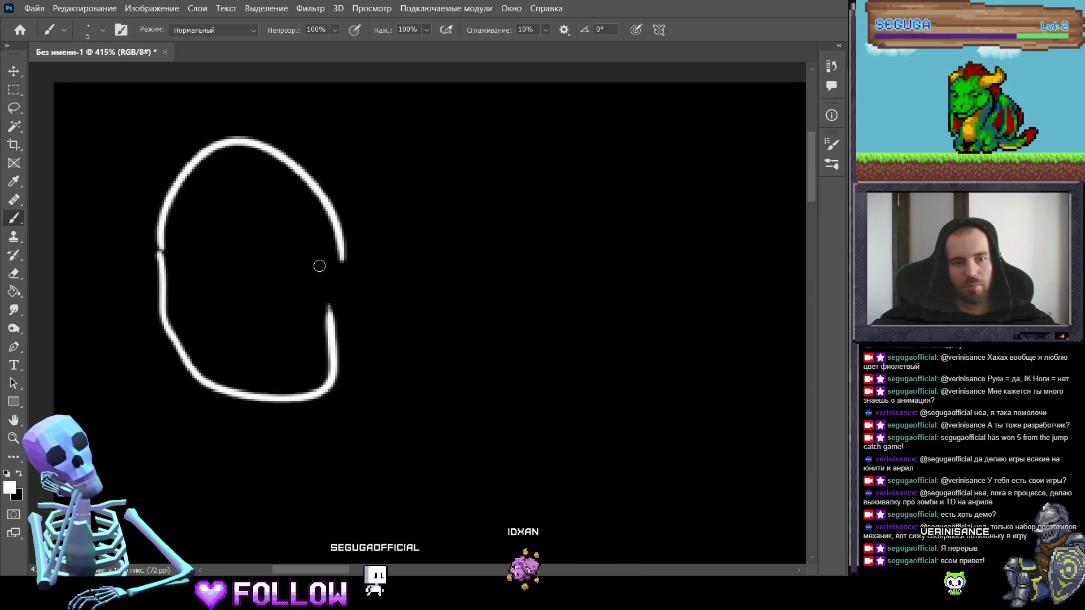
pyautogui.hotkey('ctrl', 'z')
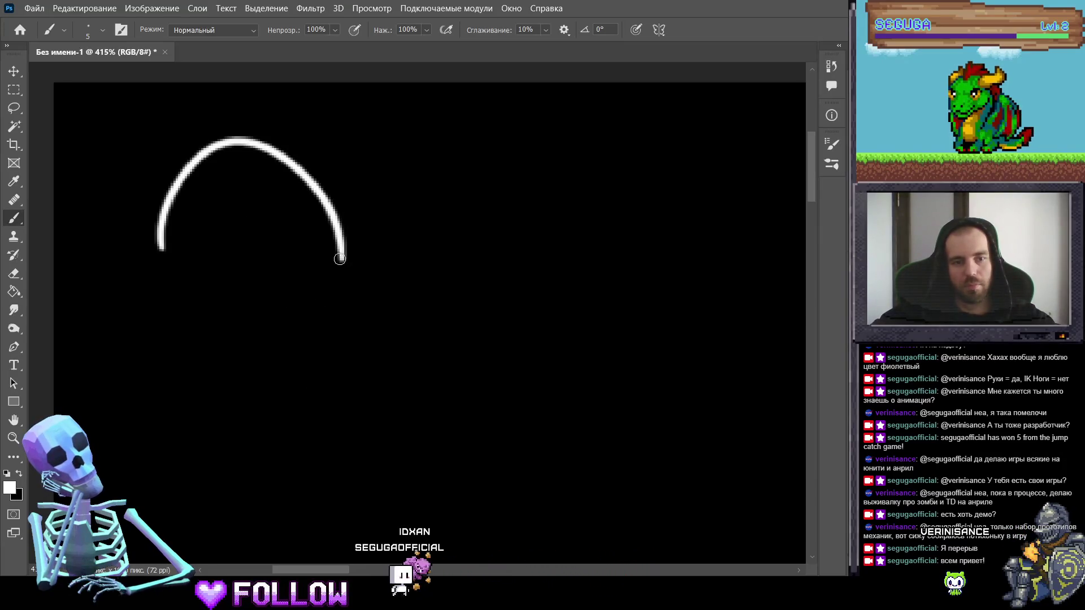
pyautogui.moveTo(342, 261)
pyautogui.mouseDown()
pyautogui.moveTo(145, 334)
pyautogui.moveTo(134, 273)
pyautogui.moveTo(193, 355)
pyautogui.moveTo(358, 297)
pyautogui.mouseUp()
pyautogui.hotkey('ctrl', 'z')
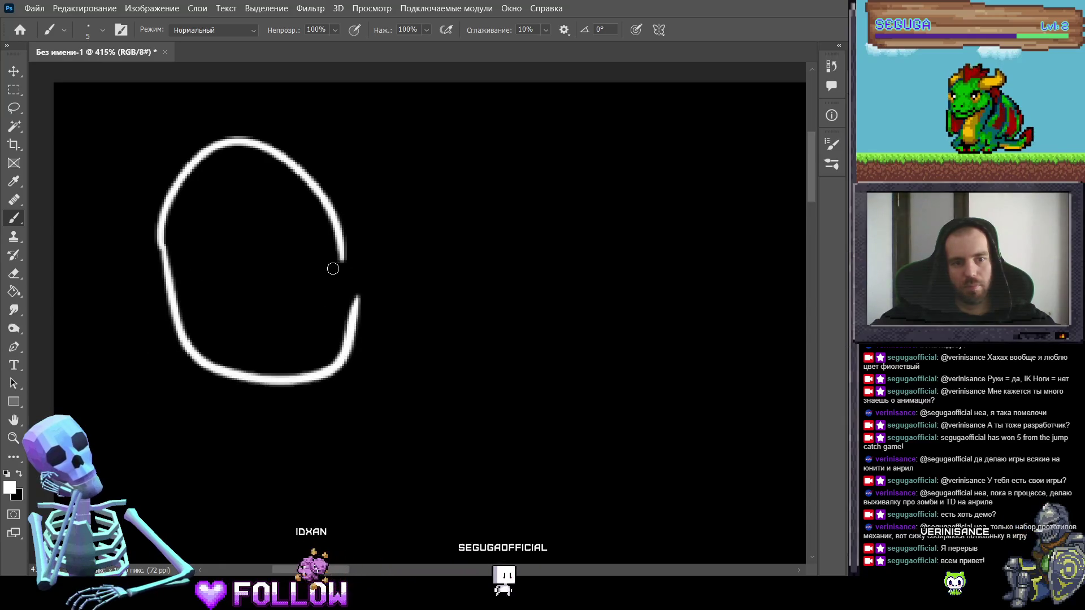
pyautogui.hotkey('ctrl', 'z')
pyautogui.moveTo(162, 249)
pyautogui.mouseDown()
pyautogui.moveTo(181, 308)
pyautogui.moveTo(330, 260)
pyautogui.mouseUp()
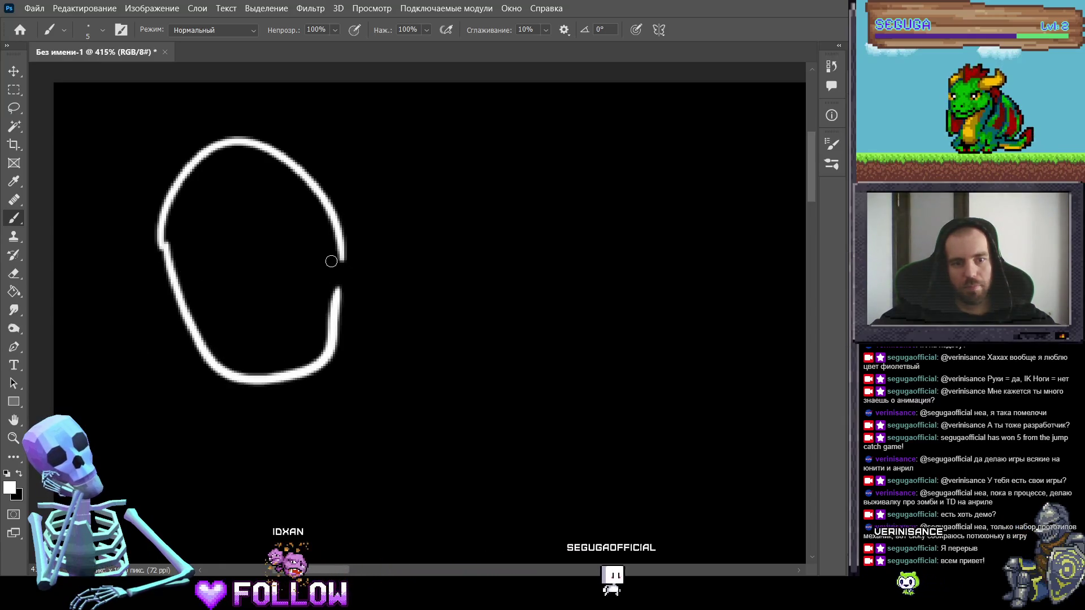
# Step: Add a curved line separating the buttons and a divider between the two mouse buttons
pyautogui.moveTo(161, 235); pyautogui.dragTo(306, 216)
pyautogui.hotkey('ctrl', 'z')
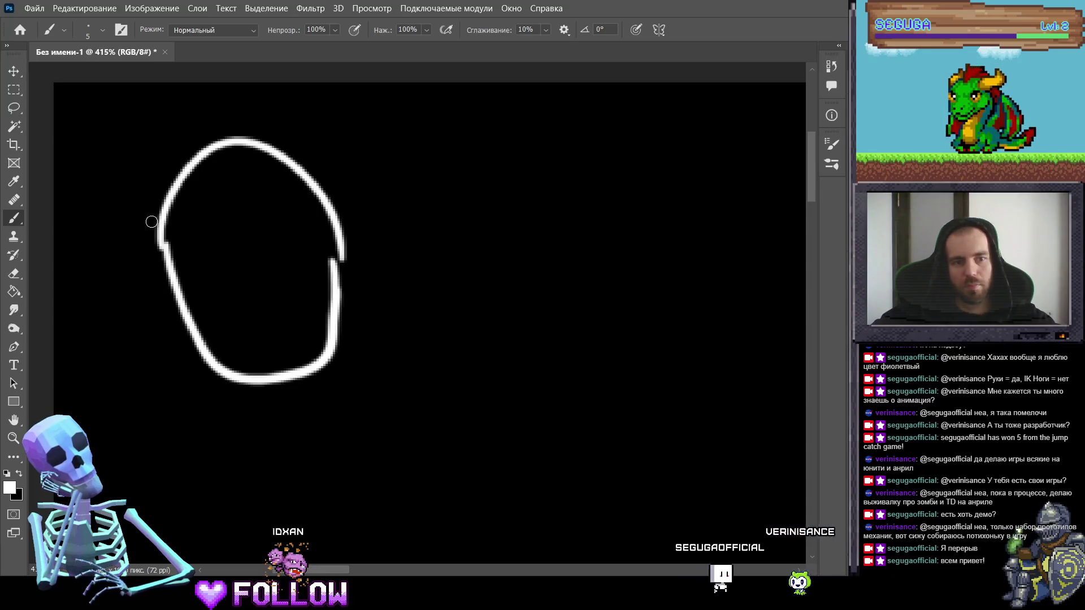
pyautogui.moveTo(151, 224); pyautogui.dragTo(337, 199)
pyautogui.moveTo(229, 149); pyautogui.dragTo(244, 237)
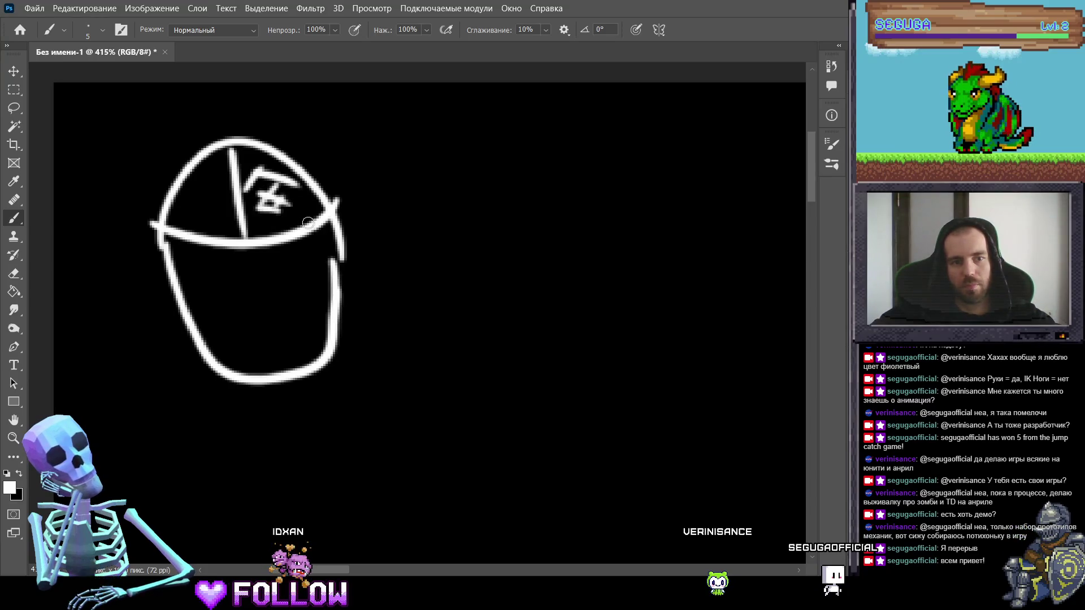
pyautogui.hotkey('ctrl', 'z')
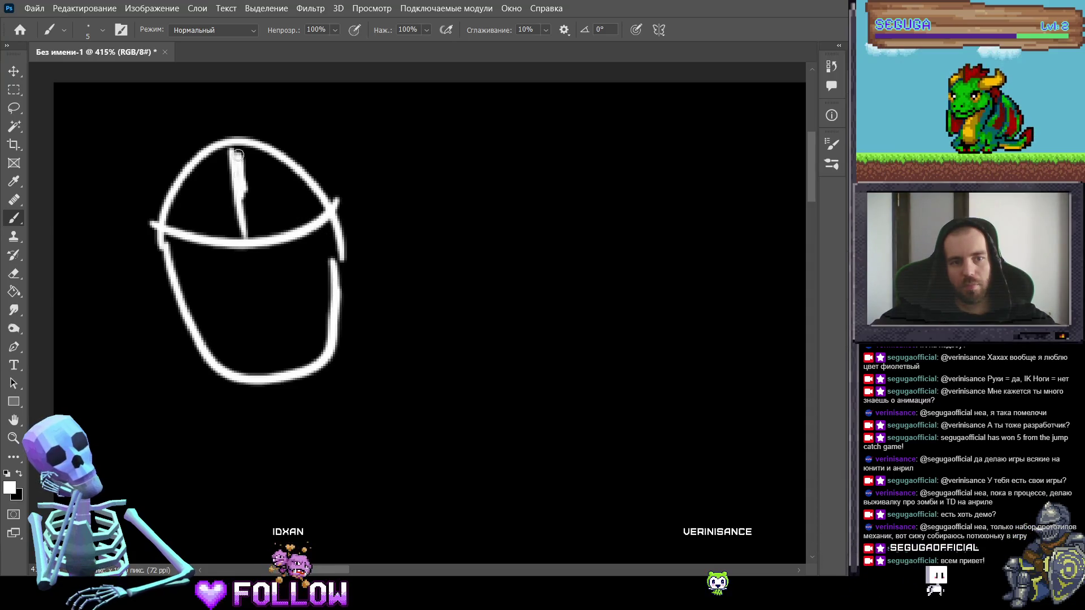
pyautogui.moveTo(273, 222)
pyautogui.mouseDown()
pyautogui.moveTo(293, 164)
pyautogui.moveTo(317, 217)
pyautogui.mouseUp()
pyautogui.hotkey('ctrl', 'z')
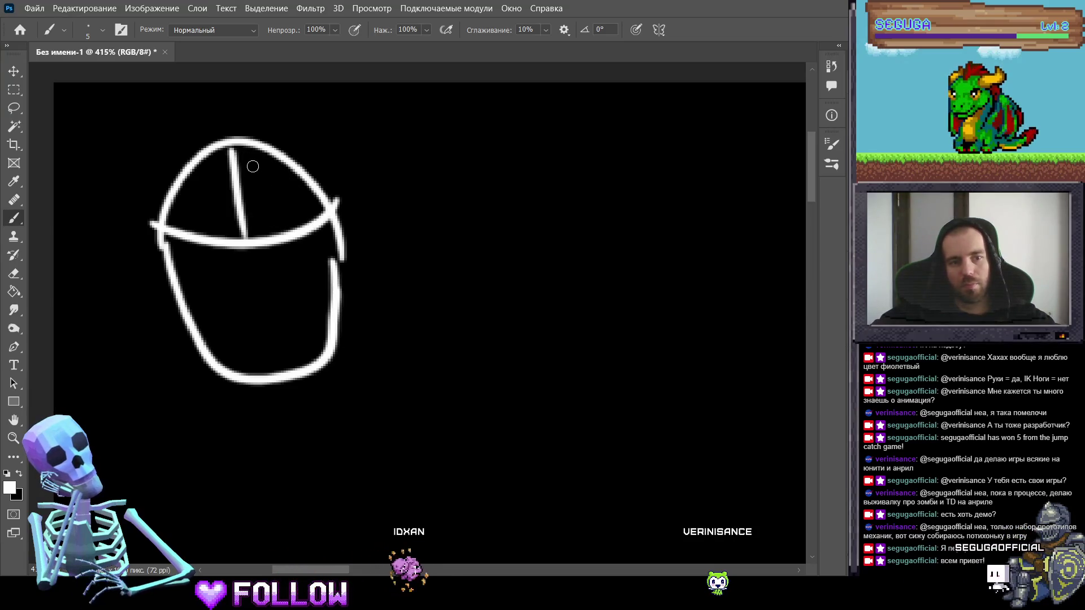
# Step: Draw an arrow pointing left at the top of the mouse
pyautogui.moveTo(253, 166); pyautogui.dragTo(304, 208)
pyautogui.hotkey('ctrl', 'z')
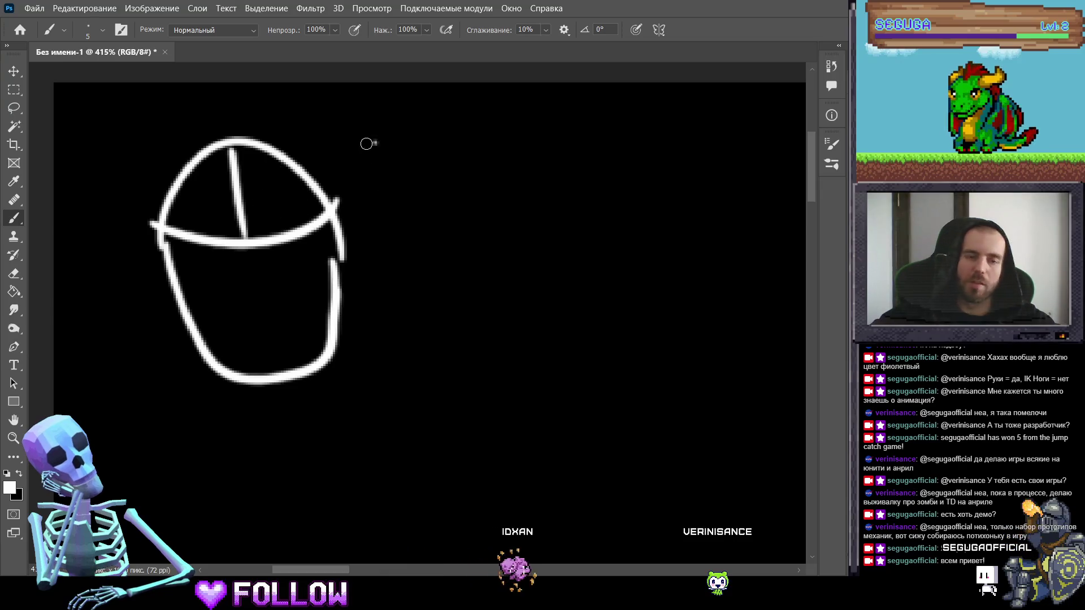
pyautogui.moveTo(378, 139); pyautogui.dragTo(298, 172)
pyautogui.hotkey('ctrl', 'z')
pyautogui.moveTo(419, 158)
pyautogui.mouseDown()
pyautogui.moveTo(440, 159)
pyautogui.moveTo(317, 166)
pyautogui.mouseUp()
pyautogui.moveTo(344, 143); pyautogui.dragTo(384, 190)
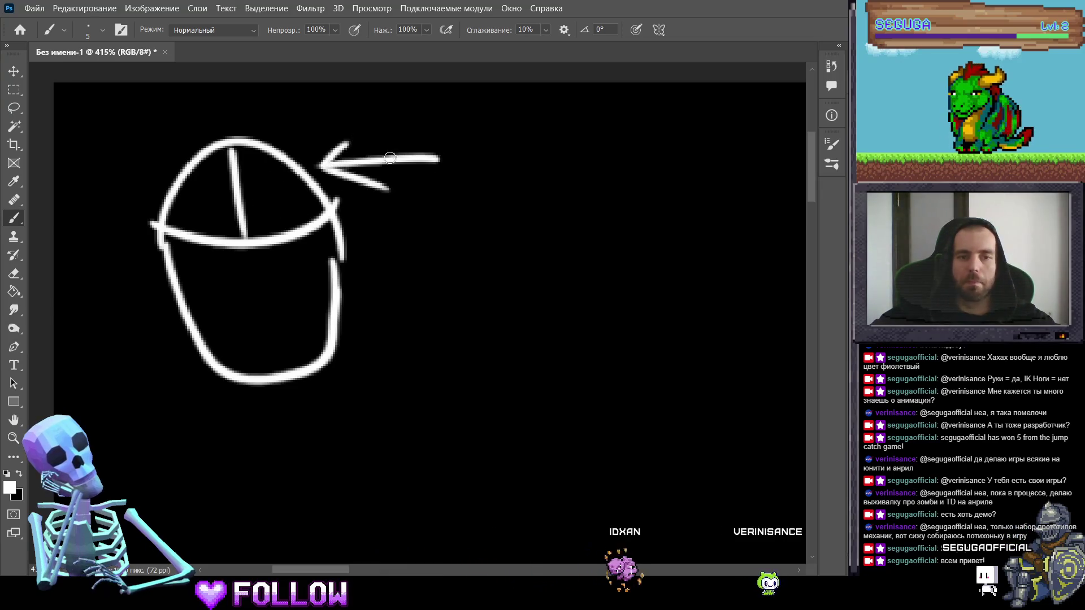
# Step: Hand-letter К right of the arrow and undo a misshapen first attempt at Н
pyautogui.moveTo(484, 270); pyautogui.dragTo(351, 282)
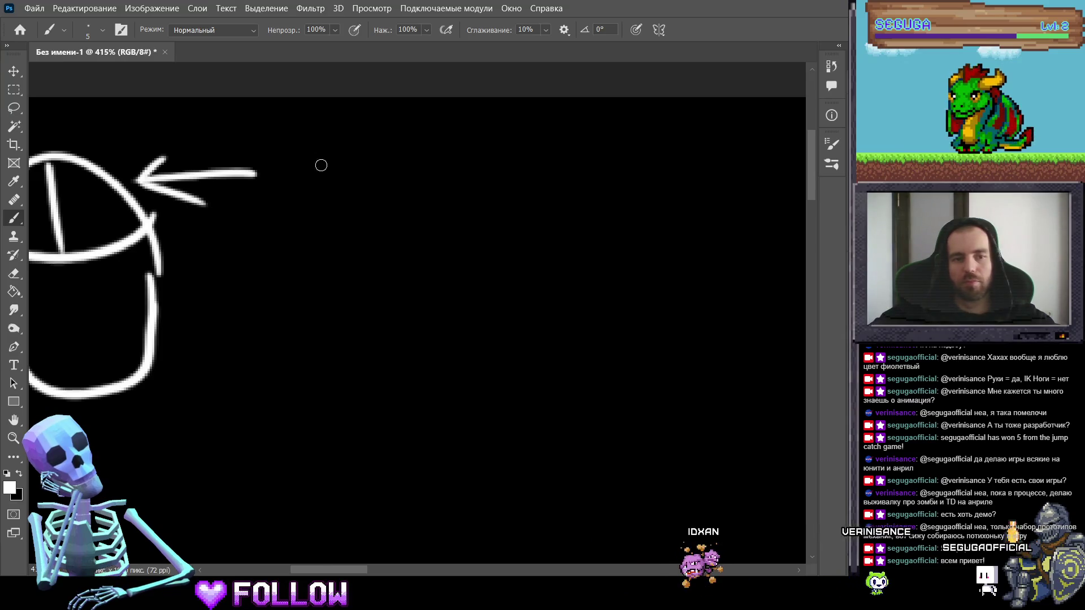
pyautogui.moveTo(300, 150); pyautogui.dragTo(298, 184)
pyautogui.moveTo(298, 135); pyautogui.dragTo(299, 211)
pyautogui.moveTo(343, 134); pyautogui.dragTo(341, 198)
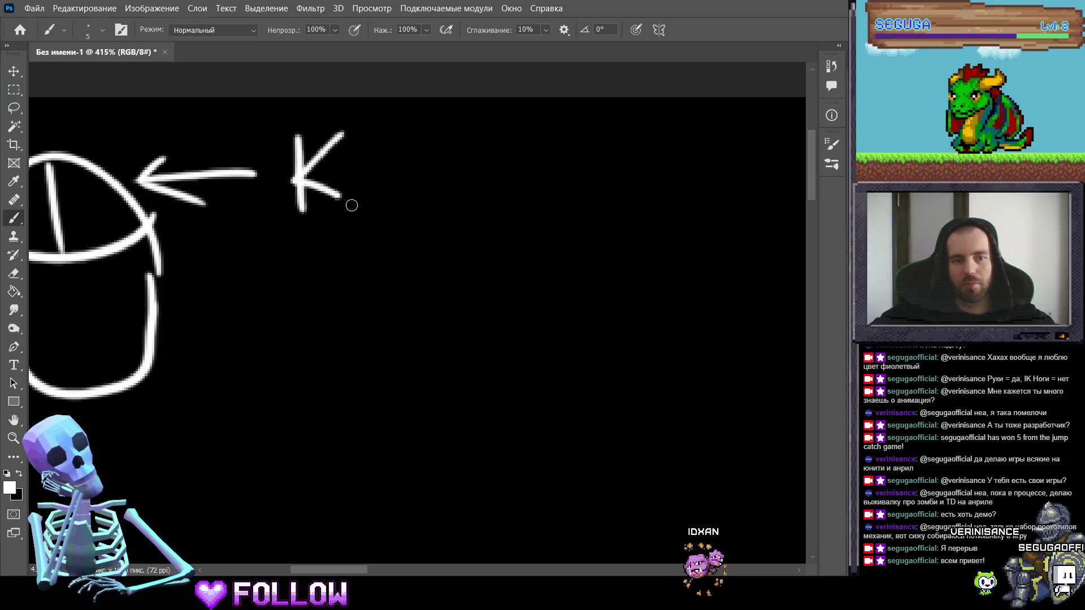
pyautogui.moveTo(360, 150); pyautogui.dragTo(358, 193)
pyautogui.moveTo(358, 174)
pyautogui.mouseDown()
pyautogui.moveTo(380, 170)
pyautogui.moveTo(392, 191)
pyautogui.mouseUp()
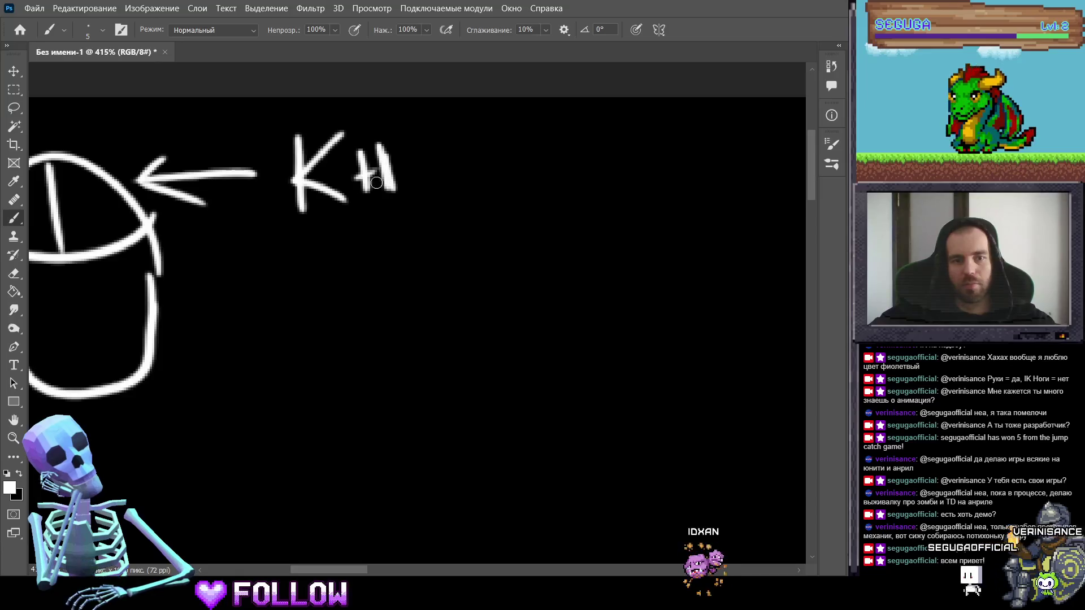
pyautogui.moveTo(412, 148); pyautogui.dragTo(414, 169)
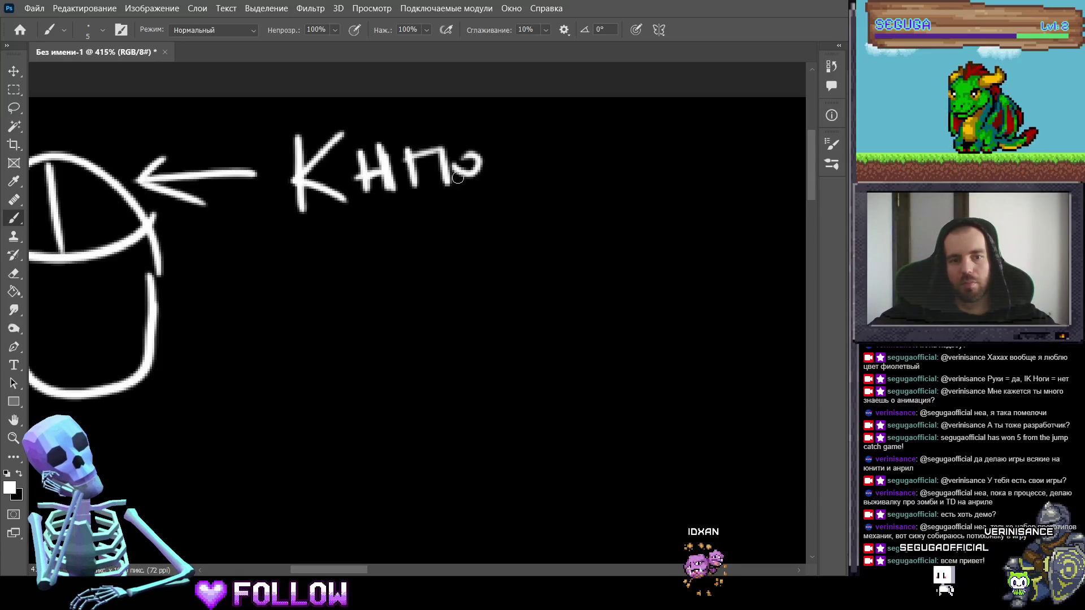
pyautogui.hotkey('ctrl', 'z')
pyautogui.hotkey('ctrl', 'z')
pyautogui.hotkey('ctrl', 'z')
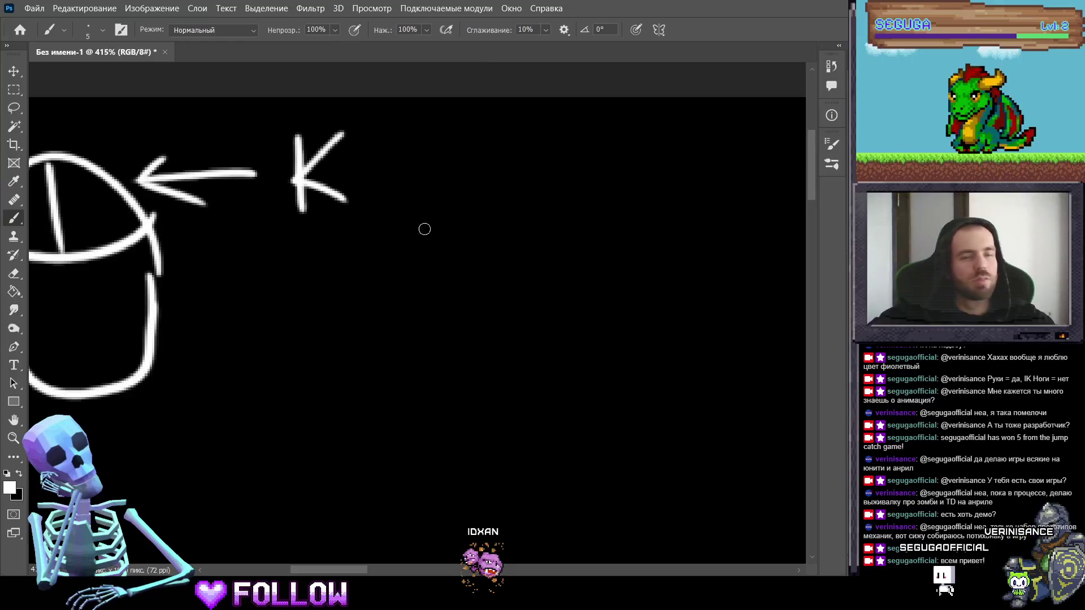
# Step: Write the remaining letters нопка, redoing the poorly shaped к
pyautogui.moveTo(371, 138)
pyautogui.mouseDown()
pyautogui.moveTo(372, 210)
pyautogui.moveTo(415, 173)
pyautogui.moveTo(417, 204)
pyautogui.mouseUp()
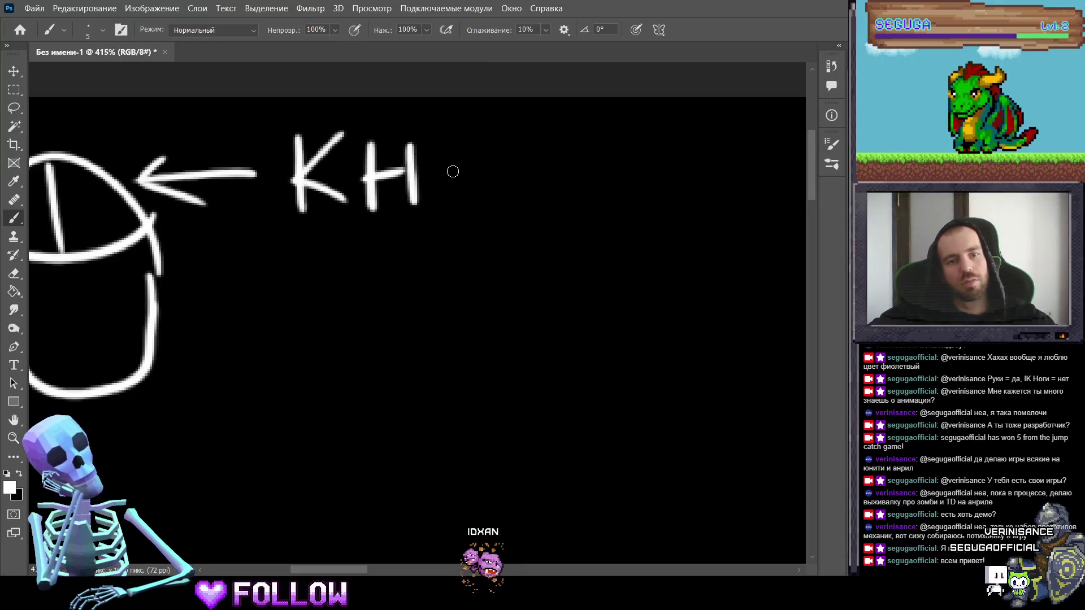
pyautogui.moveTo(463, 151); pyautogui.dragTo(460, 152)
pyautogui.moveTo(509, 187)
pyautogui.mouseDown()
pyautogui.moveTo(542, 167)
pyautogui.moveTo(547, 184)
pyautogui.moveTo(565, 178)
pyautogui.mouseUp()
pyautogui.moveTo(603, 135); pyautogui.dragTo(566, 177)
pyautogui.moveTo(566, 176); pyautogui.dragTo(616, 181)
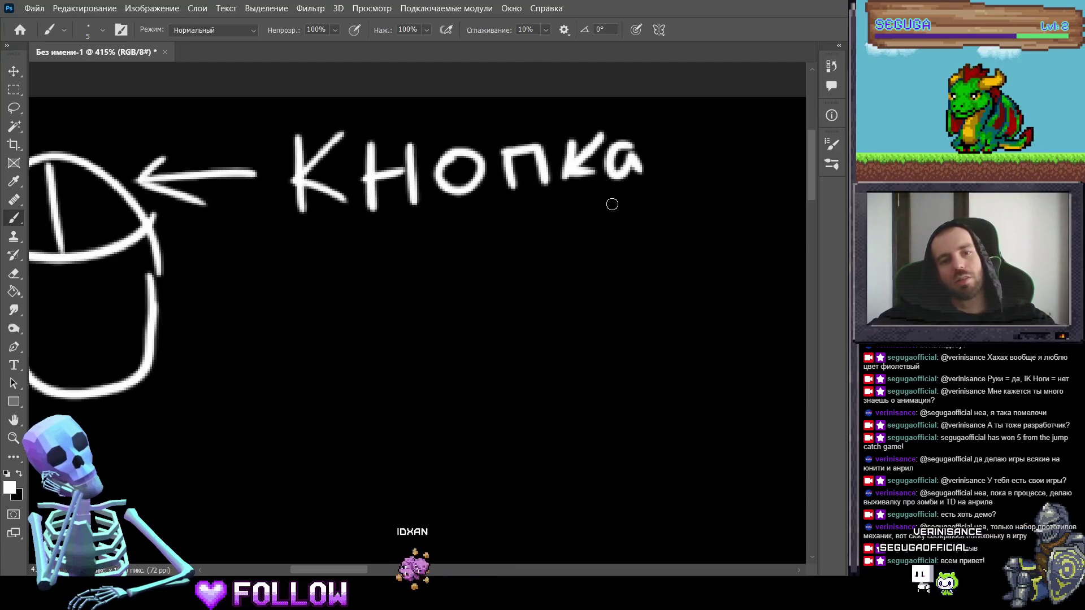
pyautogui.hotkey('ctrl', 'z')
pyautogui.hotkey('ctrl', 'z')
pyautogui.hotkey('ctrl', 'z')
pyautogui.moveTo(564, 150)
pyautogui.mouseDown()
pyautogui.moveTo(563, 203)
pyautogui.moveTo(598, 191)
pyautogui.mouseUp()
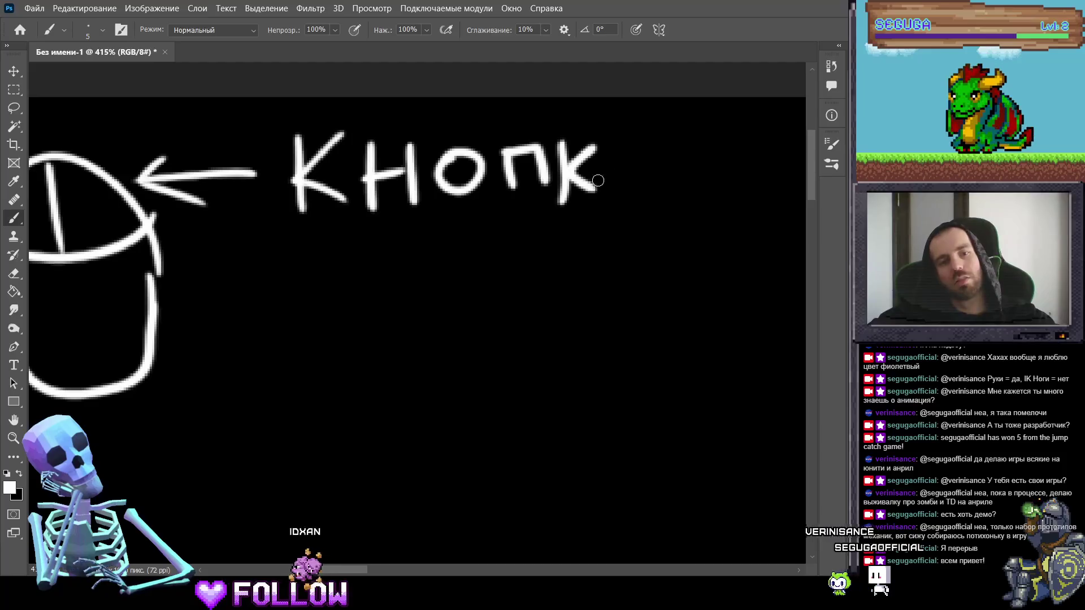
pyautogui.moveTo(630, 148)
pyautogui.mouseDown()
pyautogui.moveTo(611, 176)
pyautogui.moveTo(647, 187)
pyautogui.mouseUp()
pyautogui.hotkey('ctrl', 'z')
pyautogui.hotkey('ctrl', 'z')
pyautogui.hotkey('ctrl', 'z')
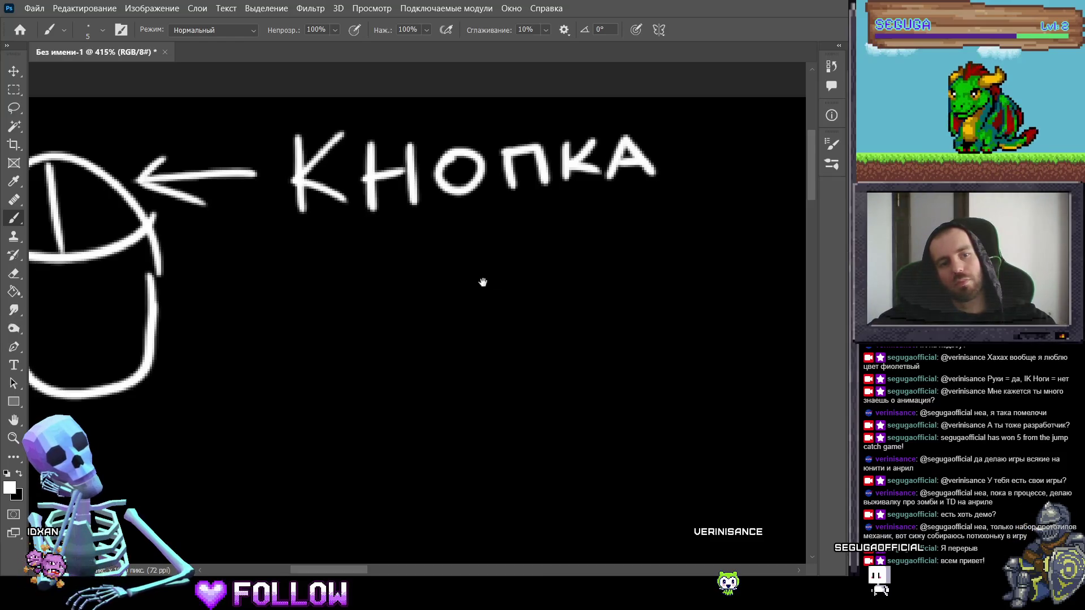
# Step: Handwrite Смотреть beneath Кнопка after undoing a miswritten first try
pyautogui.moveTo(483, 282)
pyautogui.mouseDown()
pyautogui.moveTo(528, 279)
pyautogui.moveTo(614, 212)
pyautogui.mouseUp()
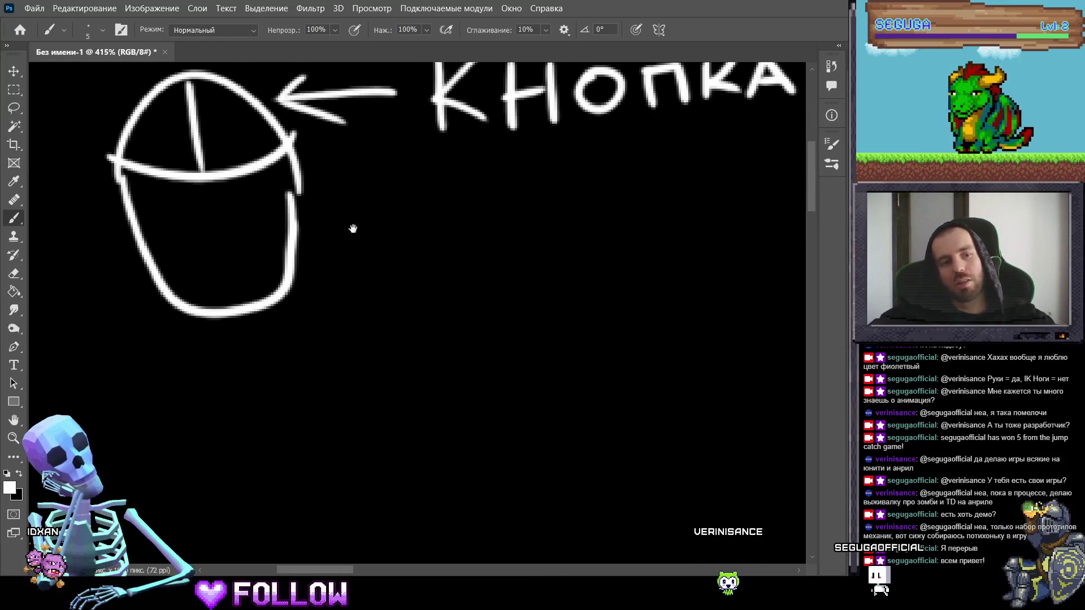
pyautogui.moveTo(353, 228); pyautogui.dragTo(372, 203)
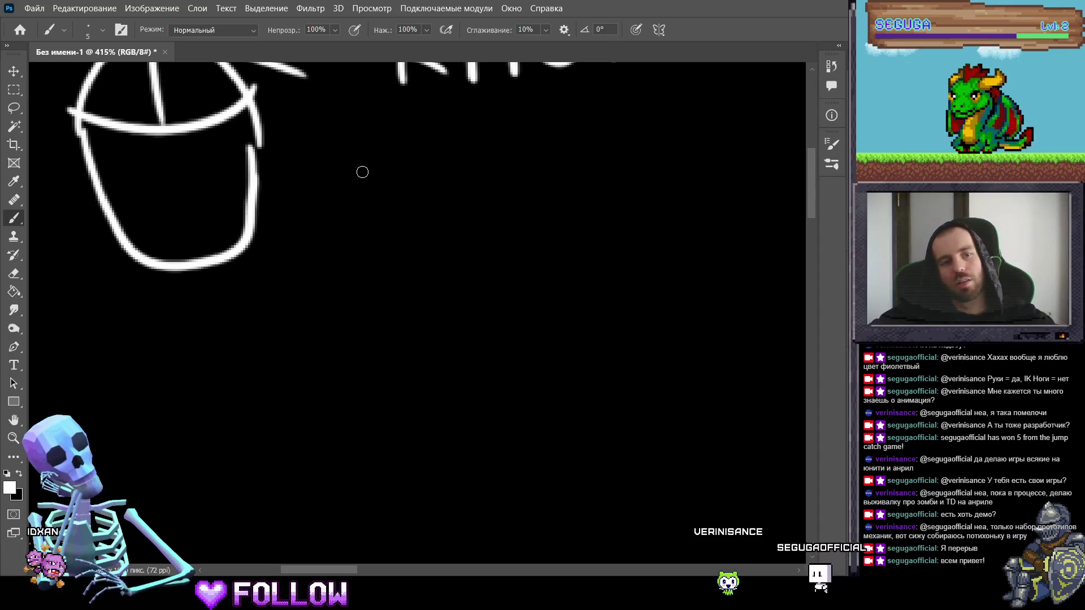
pyautogui.moveTo(377, 160)
pyautogui.mouseDown()
pyautogui.moveTo(362, 217)
pyautogui.moveTo(418, 191)
pyautogui.moveTo(497, 189)
pyautogui.moveTo(511, 176)
pyautogui.mouseUp()
pyautogui.hotkey('ctrl', 'z')
pyautogui.hotkey('ctrl', 'z')
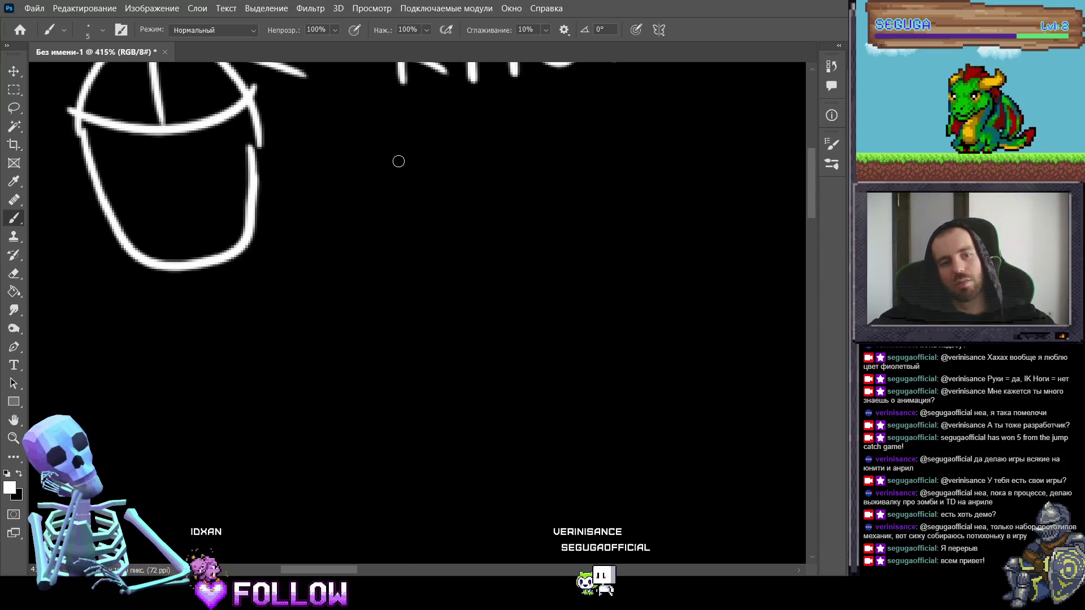
pyautogui.moveTo(398, 160)
pyautogui.mouseDown()
pyautogui.moveTo(336, 279)
pyautogui.moveTo(400, 250)
pyautogui.mouseUp()
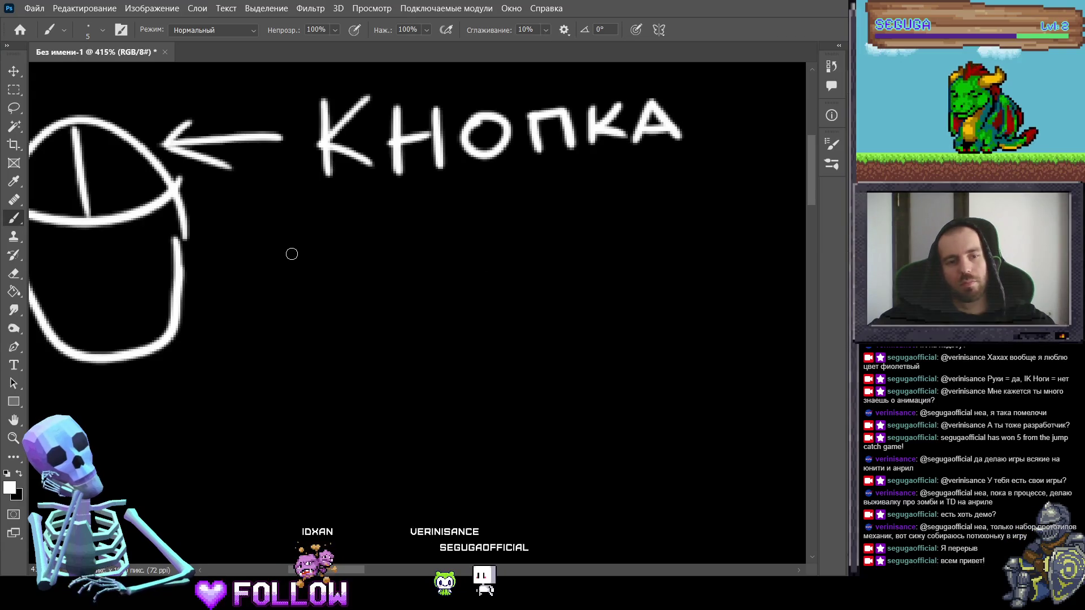
pyautogui.moveTo(309, 239); pyautogui.dragTo(325, 303)
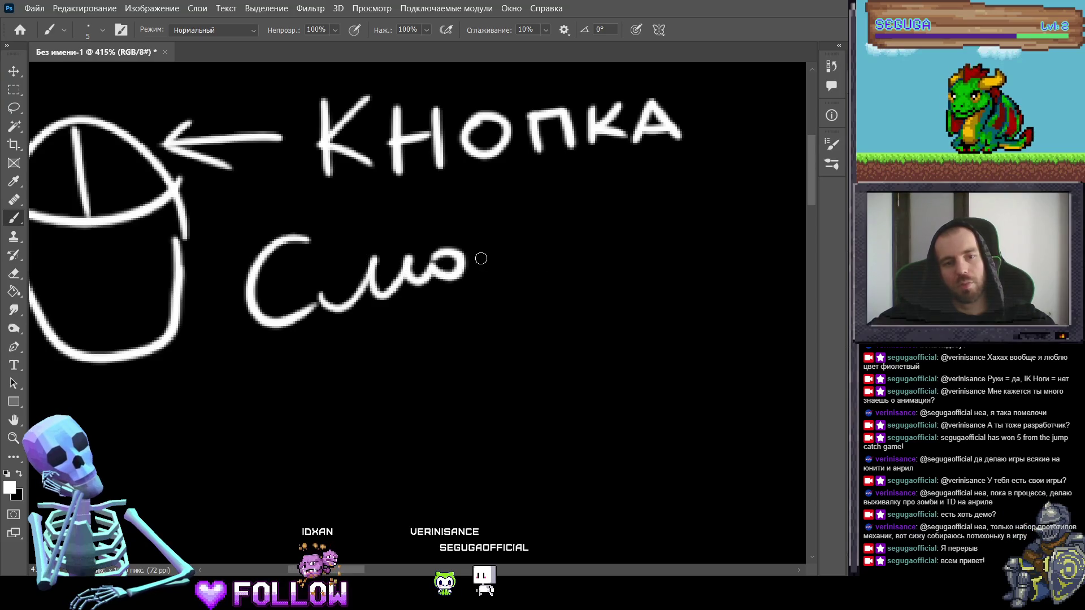
pyautogui.moveTo(486, 240)
pyautogui.mouseDown()
pyautogui.moveTo(485, 276)
pyautogui.moveTo(508, 234)
pyautogui.moveTo(578, 214)
pyautogui.moveTo(591, 240)
pyautogui.moveTo(662, 217)
pyautogui.mouseUp()
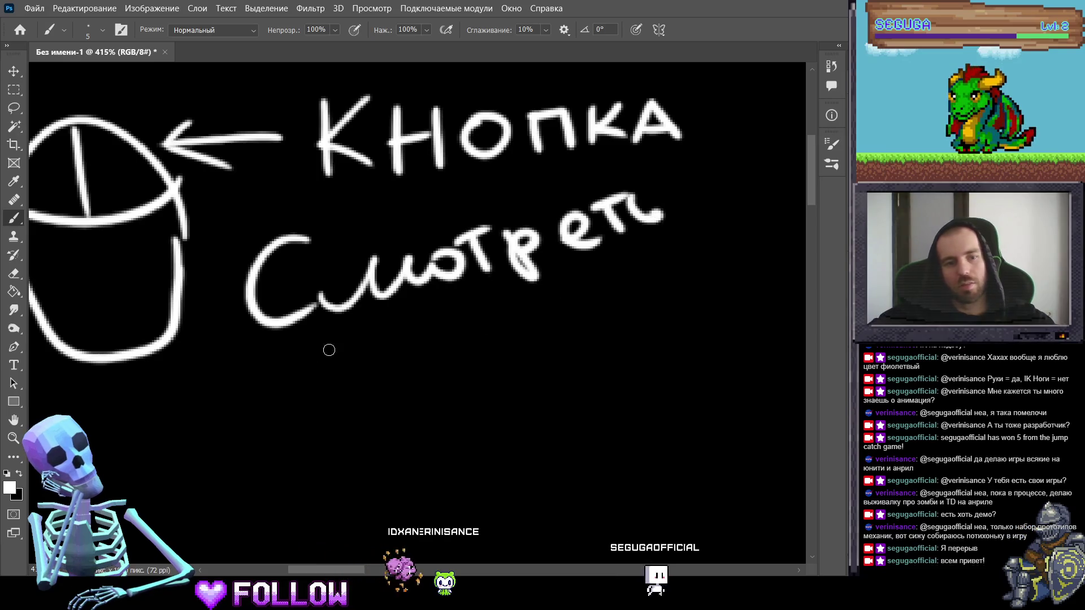
# Step: Write назад under Смотреть and zoom out to see the whole drawing
pyautogui.moveTo(346, 339); pyautogui.dragTo(366, 377)
pyautogui.moveTo(355, 359)
pyautogui.mouseDown()
pyautogui.moveTo(395, 364)
pyautogui.moveTo(436, 346)
pyautogui.moveTo(486, 368)
pyautogui.mouseUp()
pyautogui.moveTo(530, 314); pyautogui.dragTo(535, 338)
pyautogui.moveTo(561, 291)
pyautogui.mouseDown()
pyautogui.moveTo(583, 316)
pyautogui.moveTo(565, 345)
pyautogui.mouseUp()
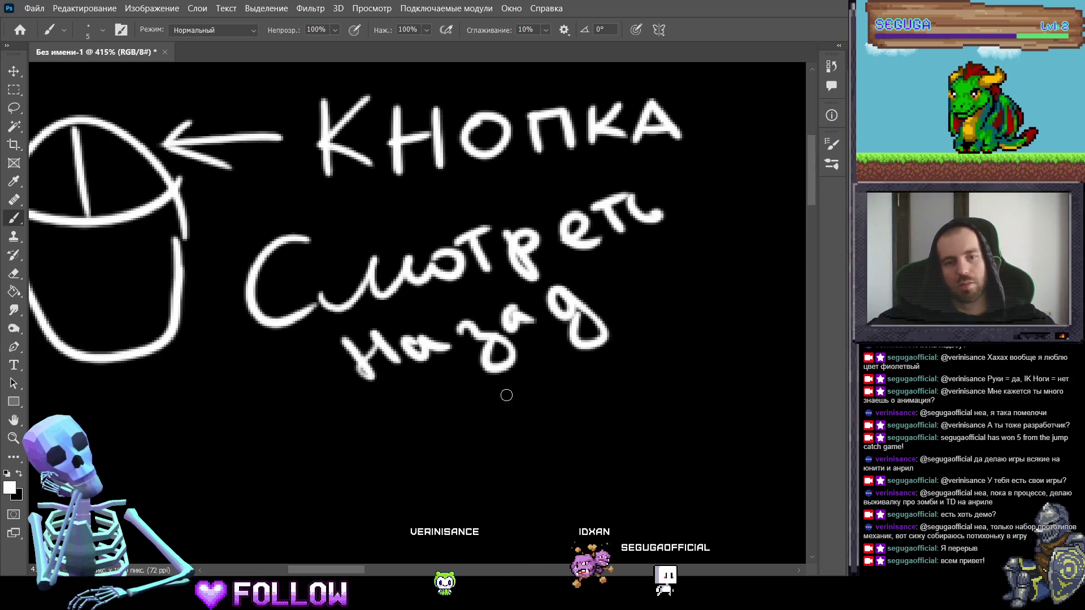
pyautogui.press('z')
pyautogui.moveTo(463, 399)
pyautogui.mouseDown()
pyautogui.moveTo(407, 383)
pyautogui.moveTo(354, 274)
pyautogui.mouseUp()
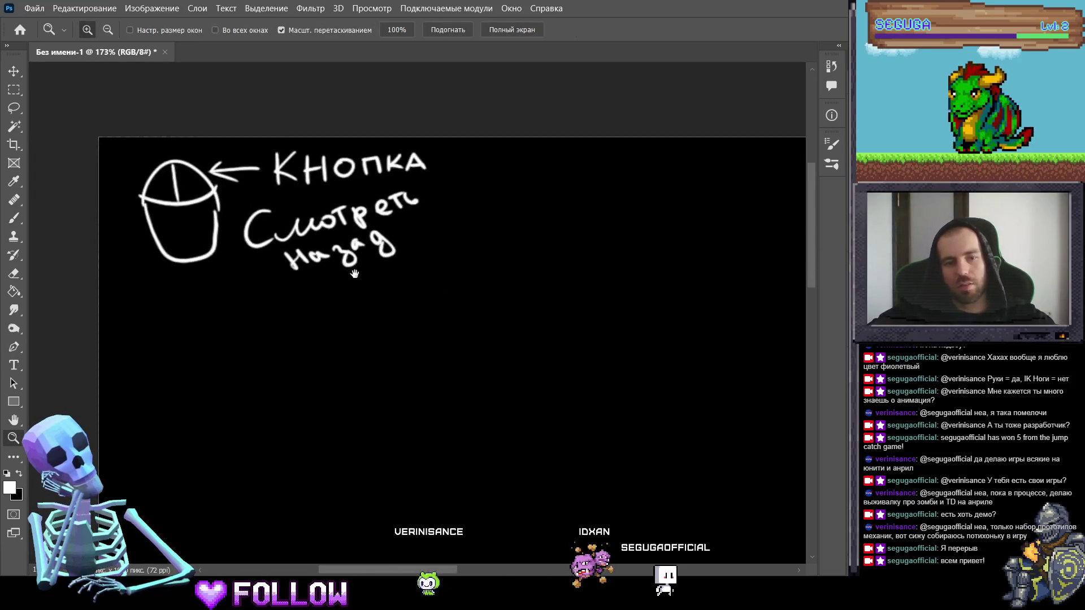
# Step: Draw a large bubble around the mouse note with an arrow leading out of it
pyautogui.press('b')
pyautogui.moveTo(108, 303)
pyautogui.mouseDown()
pyautogui.moveTo(262, 317)
pyautogui.moveTo(466, 139)
pyautogui.mouseUp()
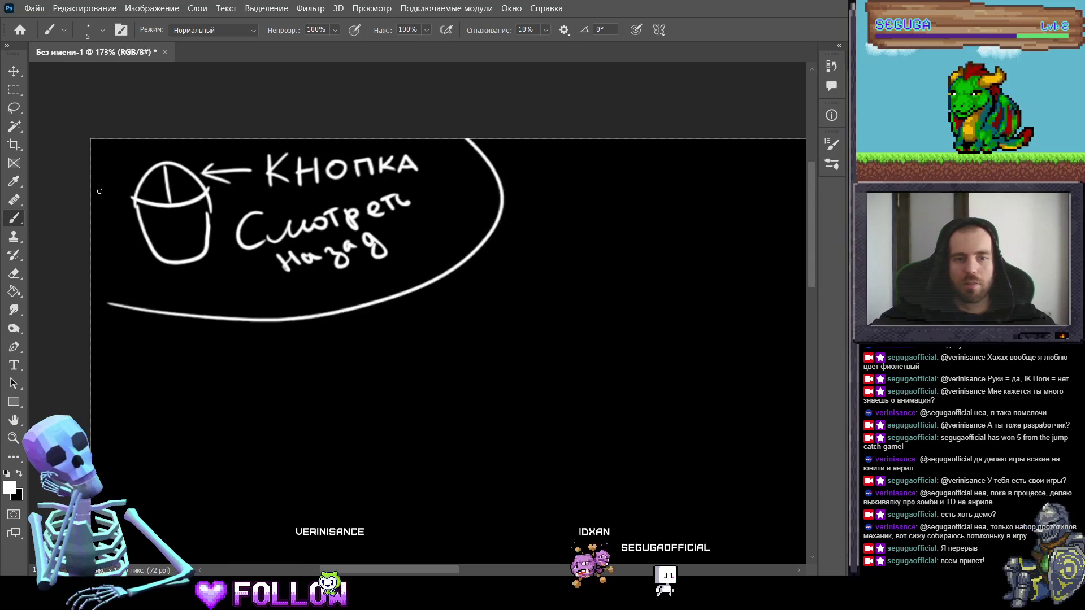
pyautogui.moveTo(580, 267); pyautogui.dragTo(354, 242)
pyautogui.moveTo(259, 192)
pyautogui.mouseDown()
pyautogui.moveTo(414, 183)
pyautogui.moveTo(351, 203)
pyautogui.mouseUp()
pyautogui.moveTo(497, 233)
pyautogui.mouseDown()
pyautogui.moveTo(407, 249)
pyautogui.moveTo(460, 225)
pyautogui.moveTo(463, 237)
pyautogui.moveTo(358, 271)
pyautogui.mouseUp()
# Step: Handwrite 'Как решить' beside the new arrow
pyautogui.press('z')
pyautogui.press('b')
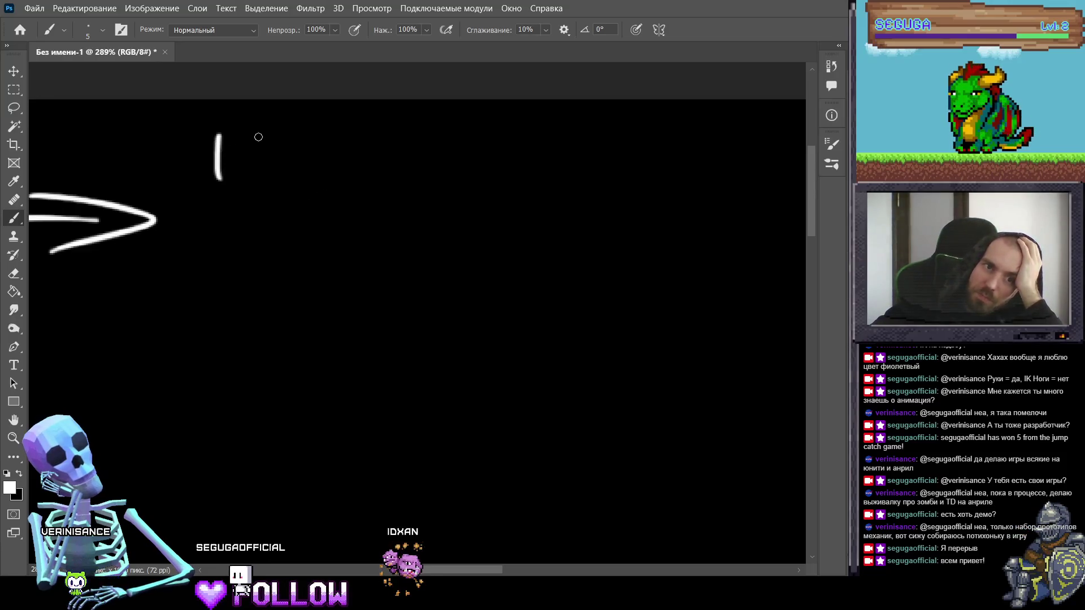
pyautogui.moveTo(264, 133)
pyautogui.mouseDown()
pyautogui.moveTo(252, 178)
pyautogui.moveTo(282, 142)
pyautogui.moveTo(298, 171)
pyautogui.mouseUp()
pyautogui.moveTo(267, 165); pyautogui.dragTo(289, 158)
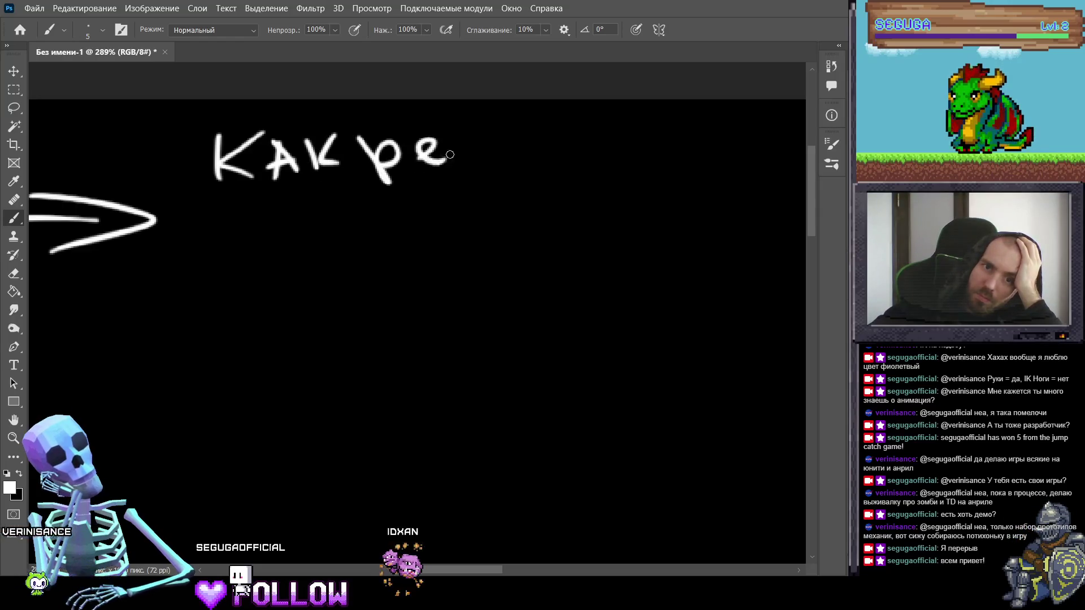
pyautogui.moveTo(554, 138); pyautogui.dragTo(560, 152)
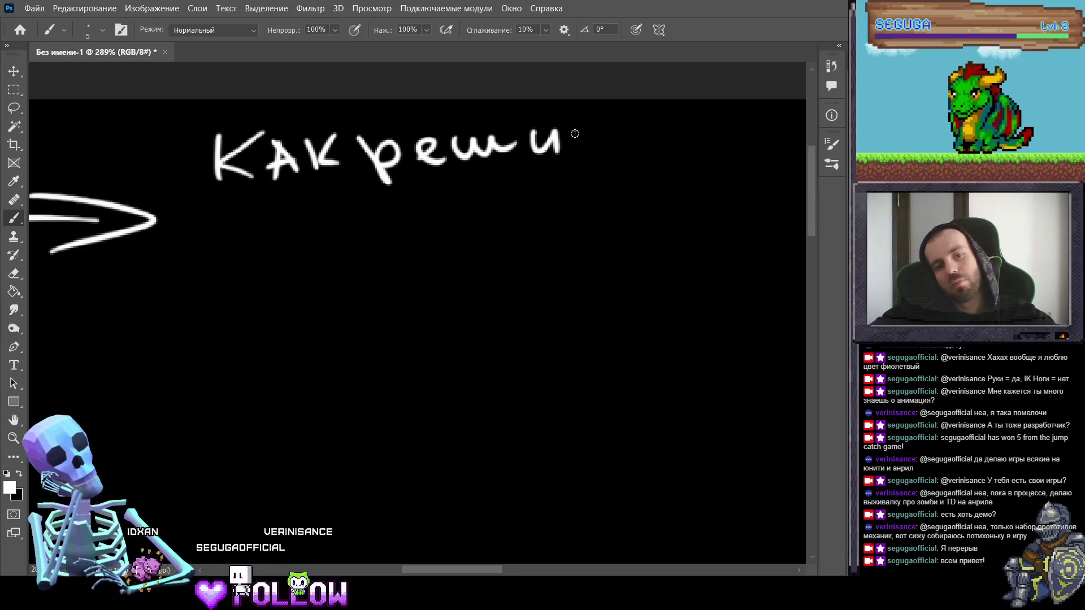
pyautogui.moveTo(594, 129); pyautogui.dragTo(597, 148)
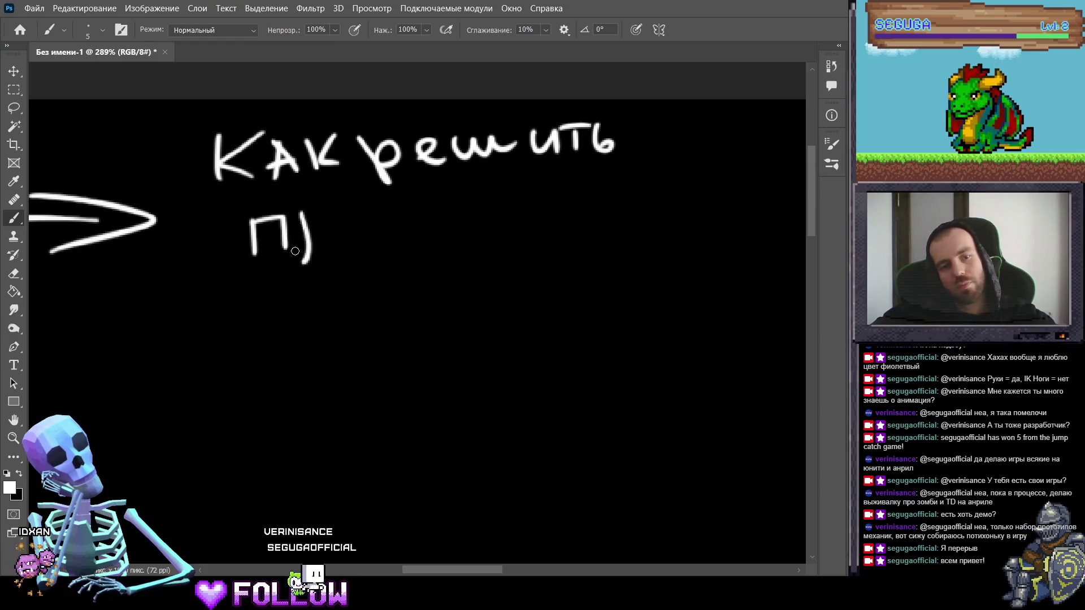
# Step: Continue the question with 'проблема Анимация'
pyautogui.moveTo(301, 225)
pyautogui.mouseDown()
pyautogui.moveTo(312, 238)
pyautogui.moveTo(350, 232)
pyautogui.moveTo(354, 210)
pyautogui.mouseUp()
pyautogui.moveTo(422, 184)
pyautogui.mouseDown()
pyautogui.moveTo(390, 214)
pyautogui.moveTo(451, 226)
pyautogui.moveTo(526, 209)
pyautogui.moveTo(596, 213)
pyautogui.mouseUp()
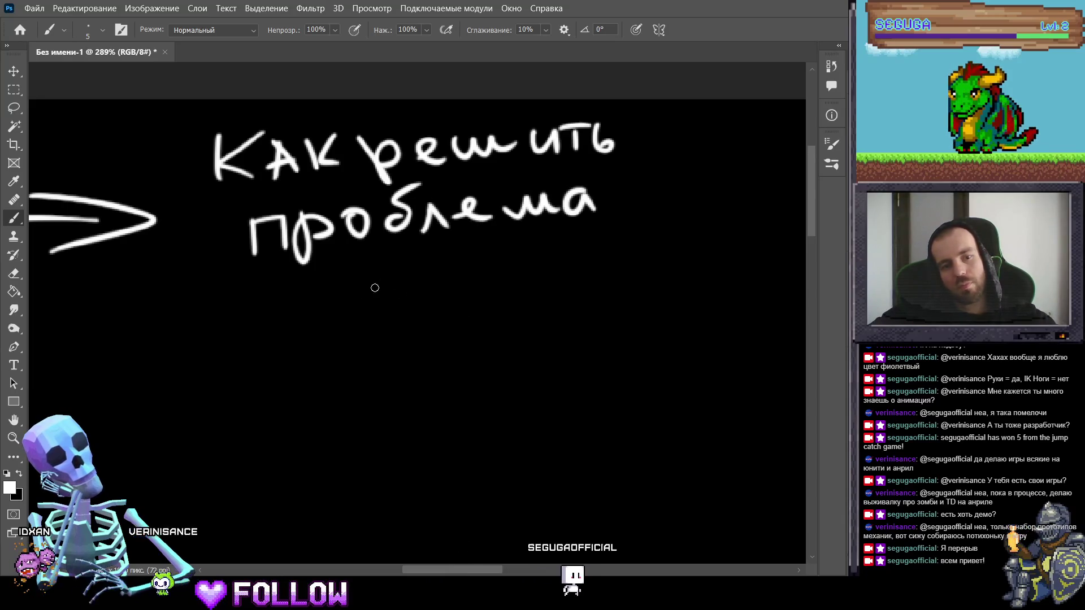
pyautogui.moveTo(374, 288); pyautogui.dragTo(405, 242)
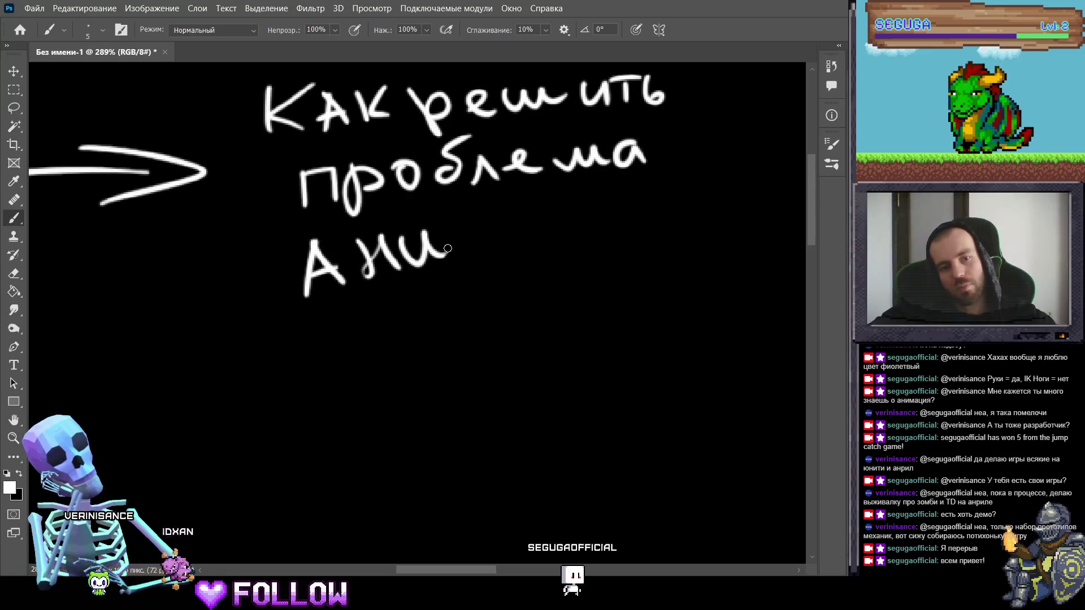
pyautogui.moveTo(544, 227); pyautogui.dragTo(550, 245)
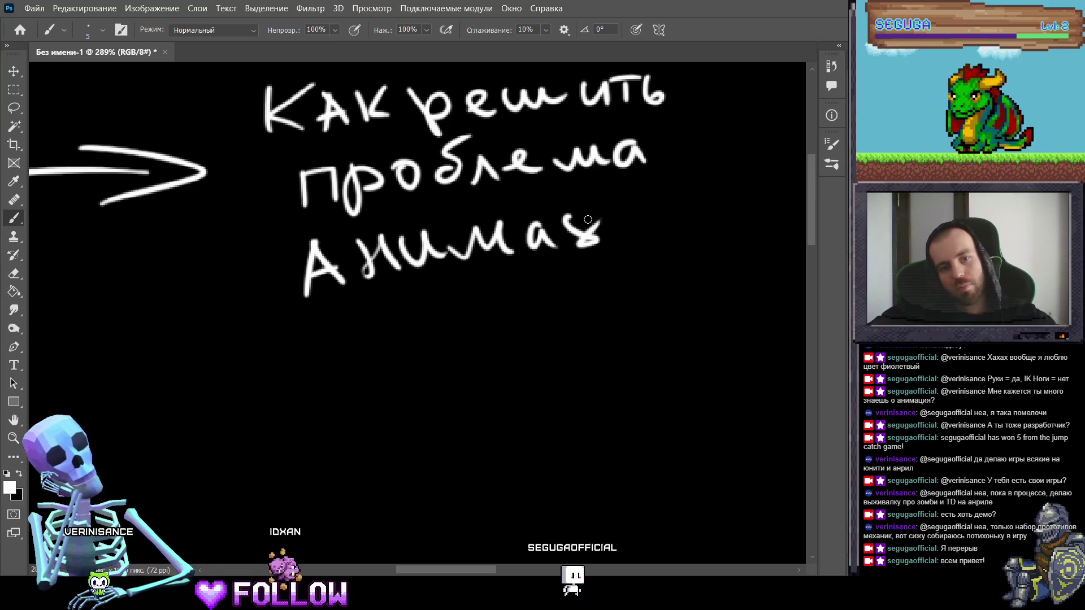
pyautogui.moveTo(645, 209); pyautogui.dragTo(650, 243)
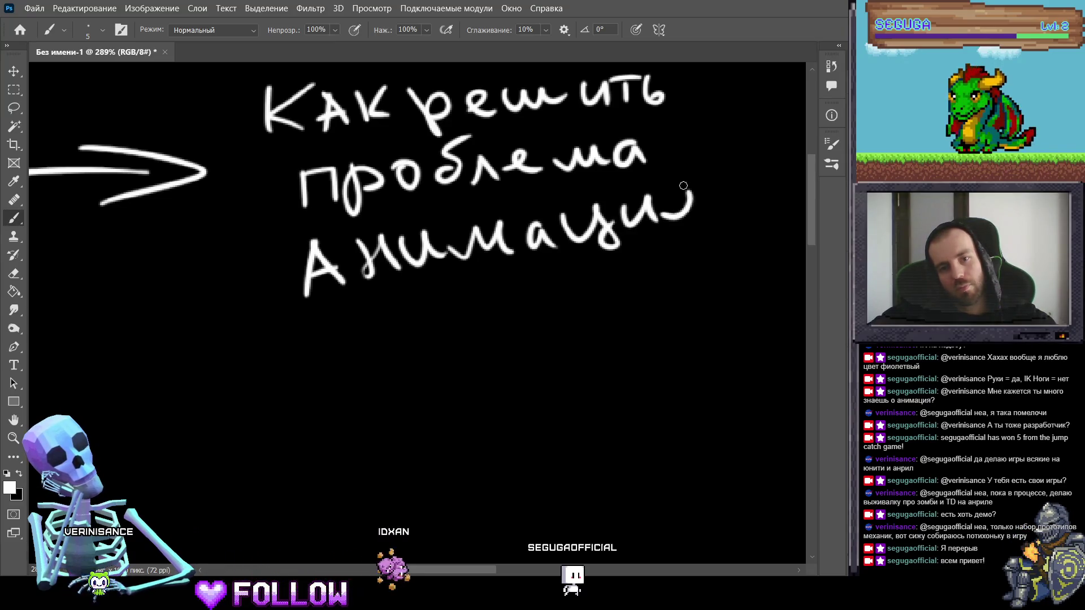
pyautogui.moveTo(687, 187); pyautogui.dragTo(670, 226)
# Step: Zoom out and pan to the empty area below the circle
pyautogui.press('z')
pyautogui.moveTo(468, 300)
pyautogui.mouseDown()
pyautogui.moveTo(392, 277)
pyautogui.moveTo(412, 310)
pyautogui.mouseUp()
pyautogui.press('b')
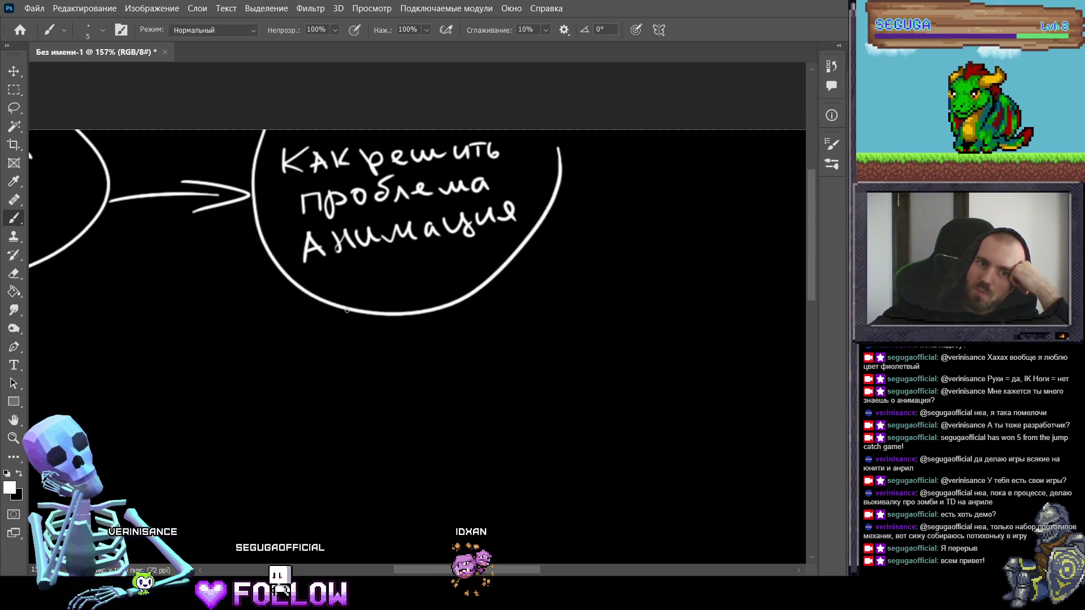
pyautogui.moveTo(416, 289); pyautogui.dragTo(460, 218)
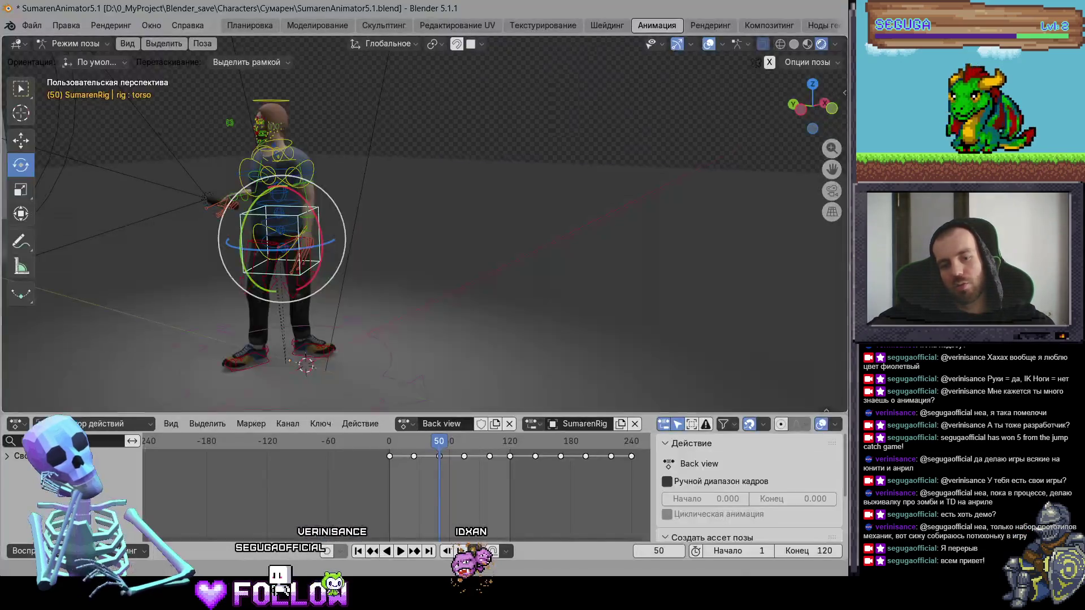
# Step: Check Blender, then draw a right-pointing arrow beside the circled question
pyautogui.click(656, 593)
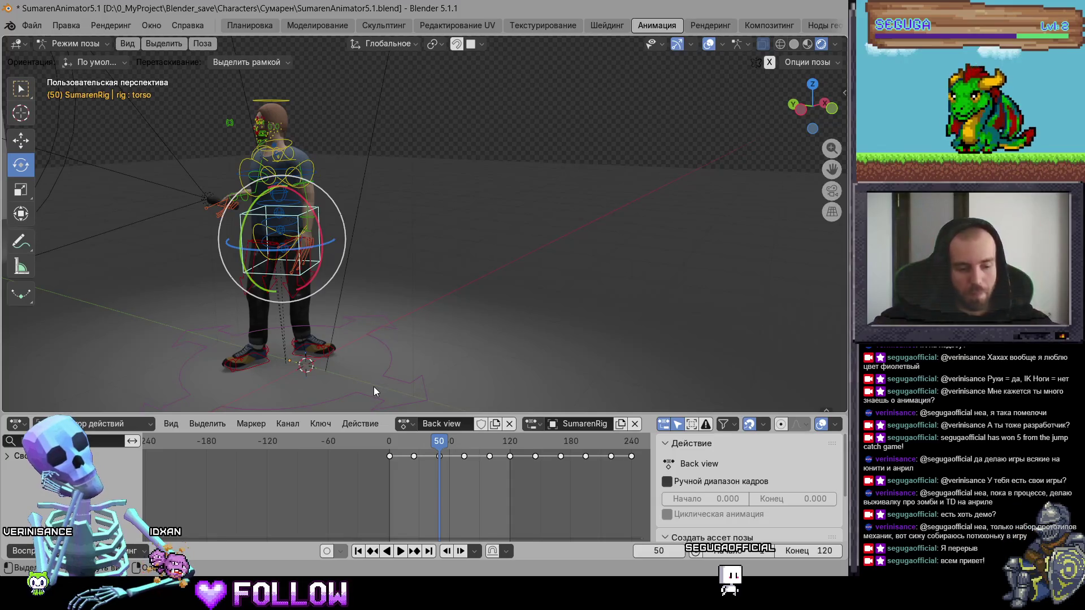
pyautogui.hotkey('alt', 'Tab')
pyautogui.moveTo(328, 241); pyautogui.dragTo(201, 337)
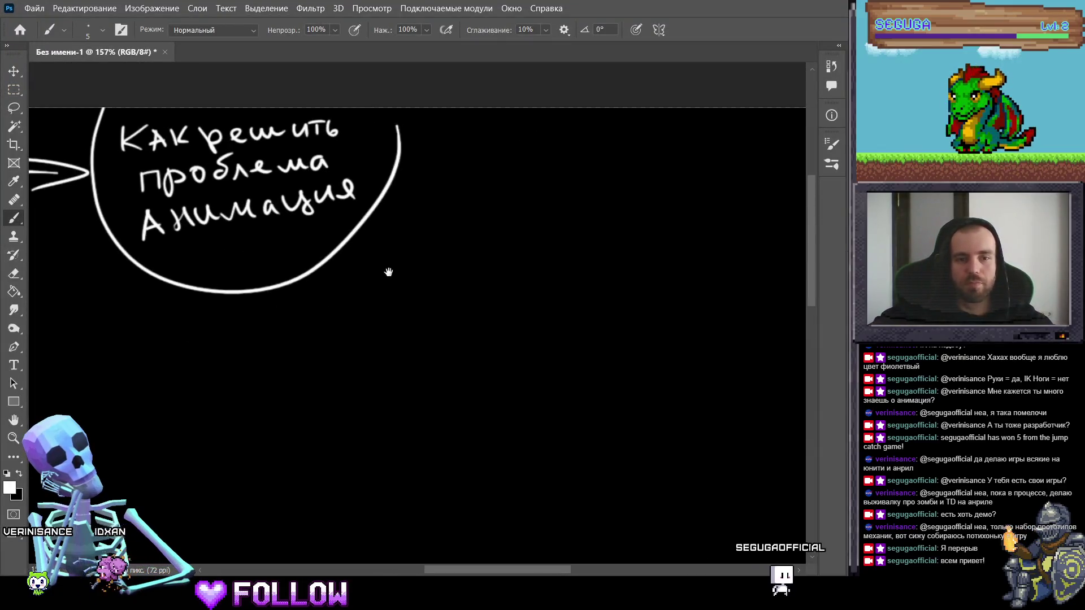
pyautogui.moveTo(398, 181)
pyautogui.mouseDown()
pyautogui.moveTo(483, 174)
pyautogui.moveTo(455, 197)
pyautogui.mouseUp()
pyautogui.moveTo(554, 167); pyautogui.dragTo(393, 176)
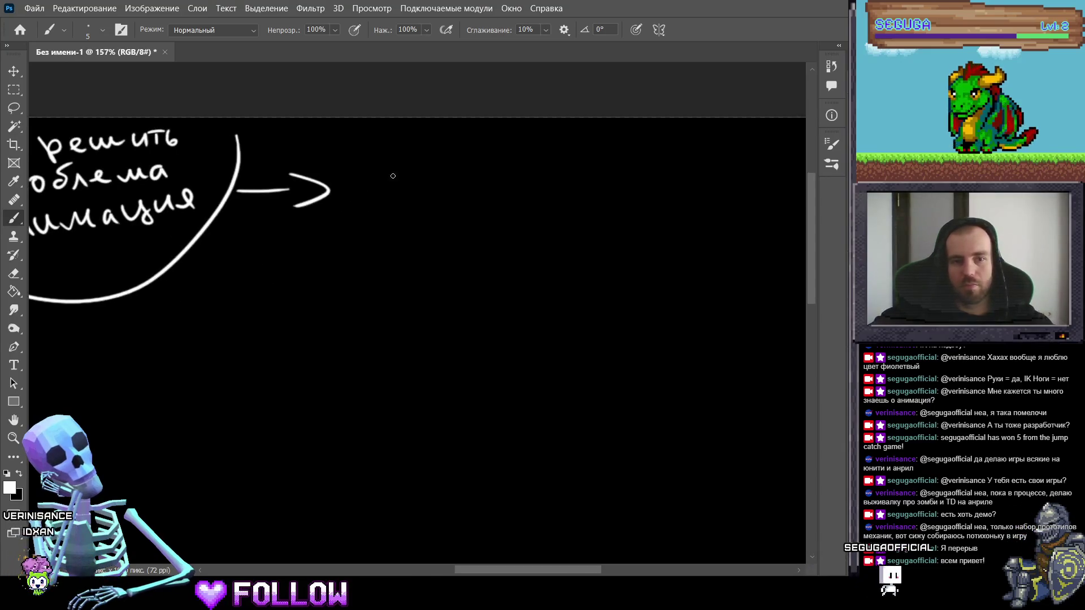
# Step: Handwrite Значит at the arrow's end, redrawing the misdrawn З
pyautogui.press('z')
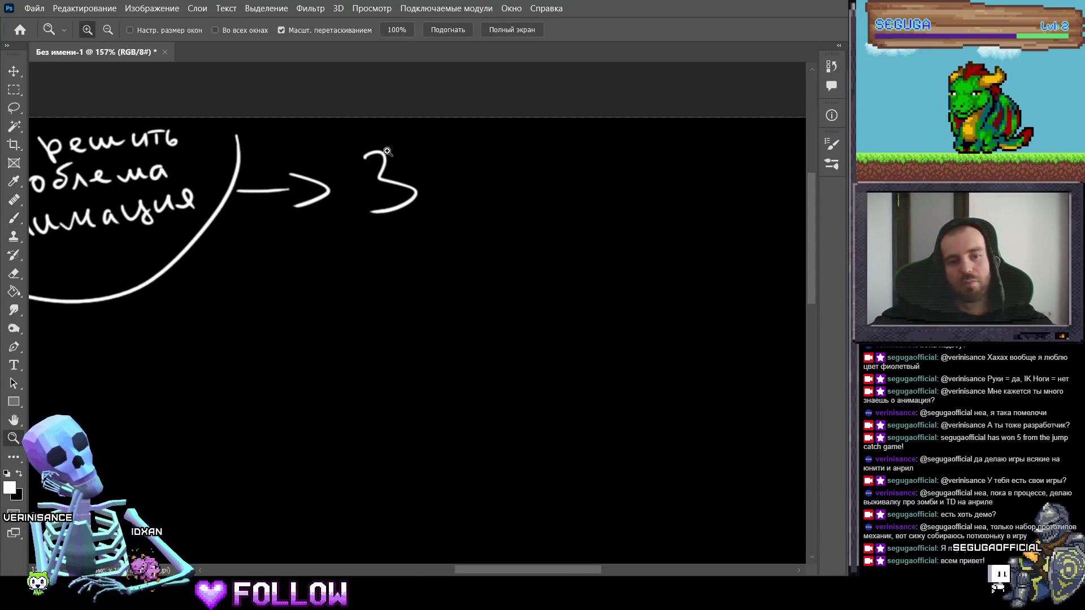
pyautogui.hotkey('ctrl', 'z')
pyautogui.press('b')
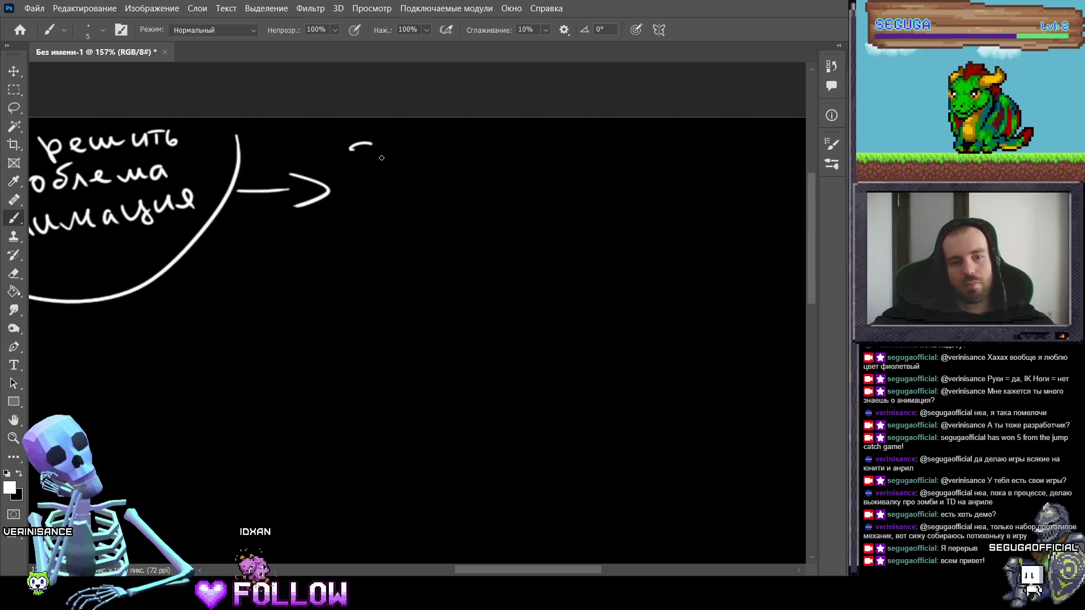
pyautogui.moveTo(382, 157); pyautogui.dragTo(333, 217)
pyautogui.moveTo(408, 169)
pyautogui.mouseDown()
pyautogui.moveTo(412, 187)
pyautogui.moveTo(477, 195)
pyautogui.moveTo(495, 162)
pyautogui.moveTo(557, 182)
pyautogui.mouseUp()
pyautogui.moveTo(575, 152); pyautogui.dragTo(578, 169)
pyautogui.click(578, 177)
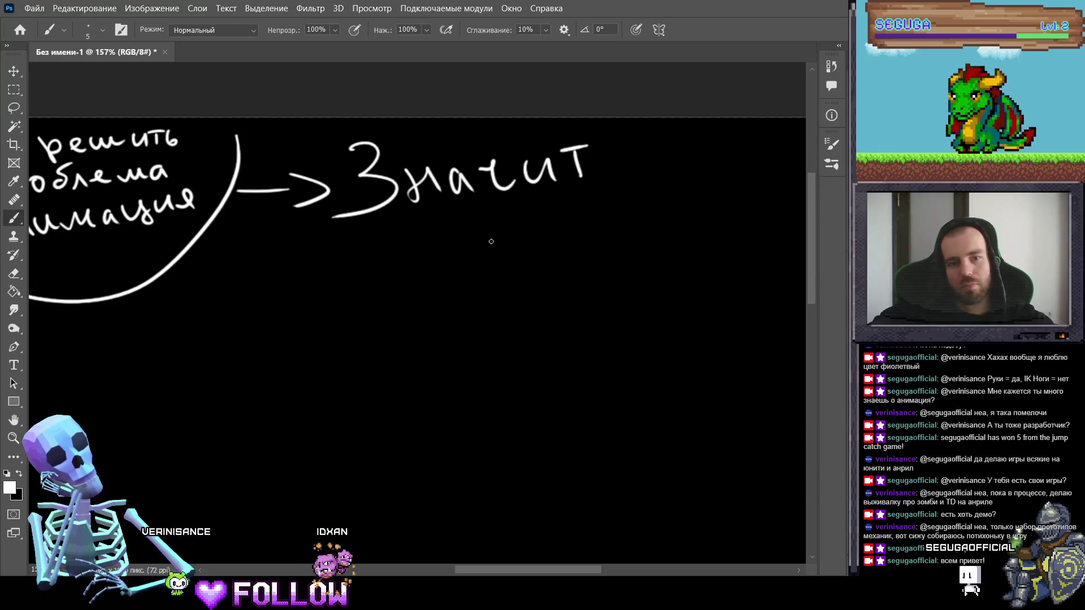
# Step: Write 'надо много' on the second line, rewriting the misshapen letters
pyautogui.moveTo(404, 242)
pyautogui.mouseDown()
pyautogui.moveTo(408, 259)
pyautogui.moveTo(452, 229)
pyautogui.moveTo(556, 231)
pyautogui.moveTo(632, 210)
pyautogui.mouseUp()
pyautogui.click(653, 202)
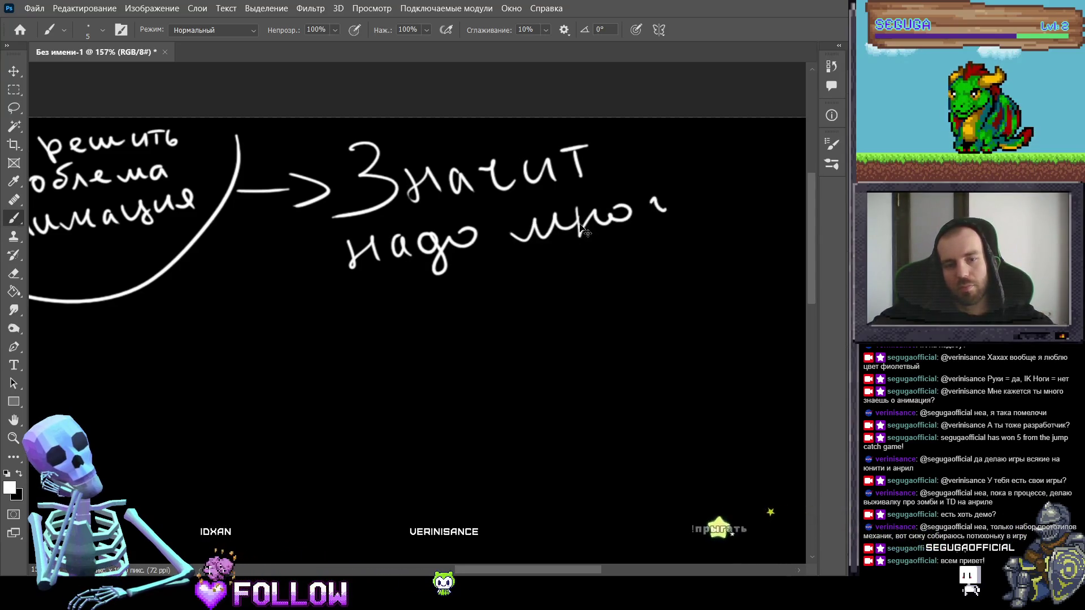
pyautogui.hotkey('ctrl', 'z')
pyautogui.hotkey('ctrl', 'z')
pyautogui.hotkey('ctrl', 'z')
pyautogui.moveTo(559, 237)
pyautogui.mouseDown()
pyautogui.moveTo(602, 210)
pyautogui.moveTo(619, 225)
pyautogui.mouseUp()
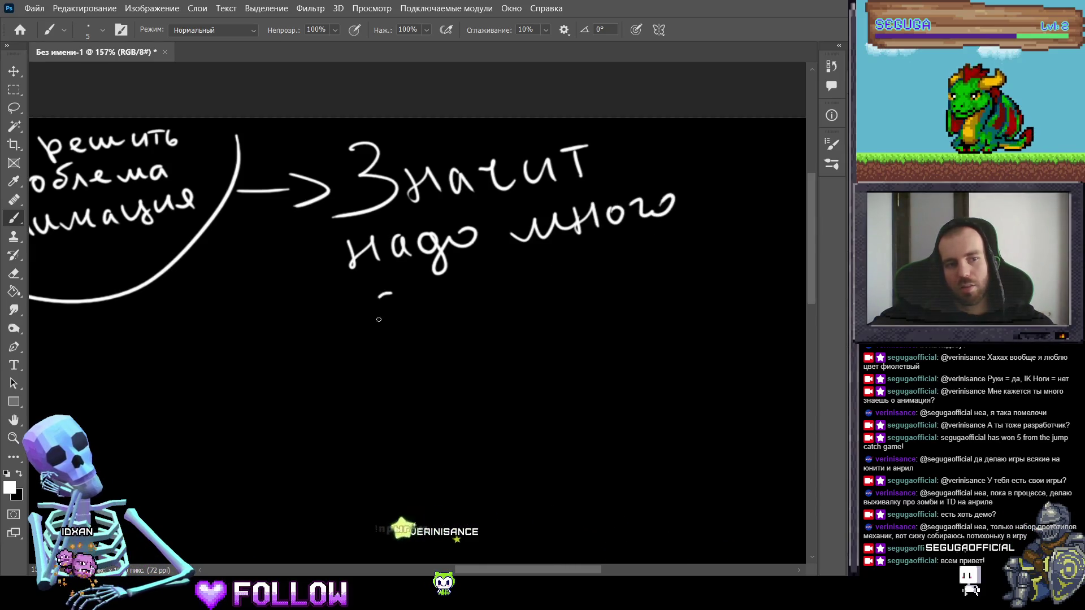
# Step: Write анимация on the third line, redoing its last letters
pyautogui.moveTo(418, 310); pyautogui.dragTo(551, 272)
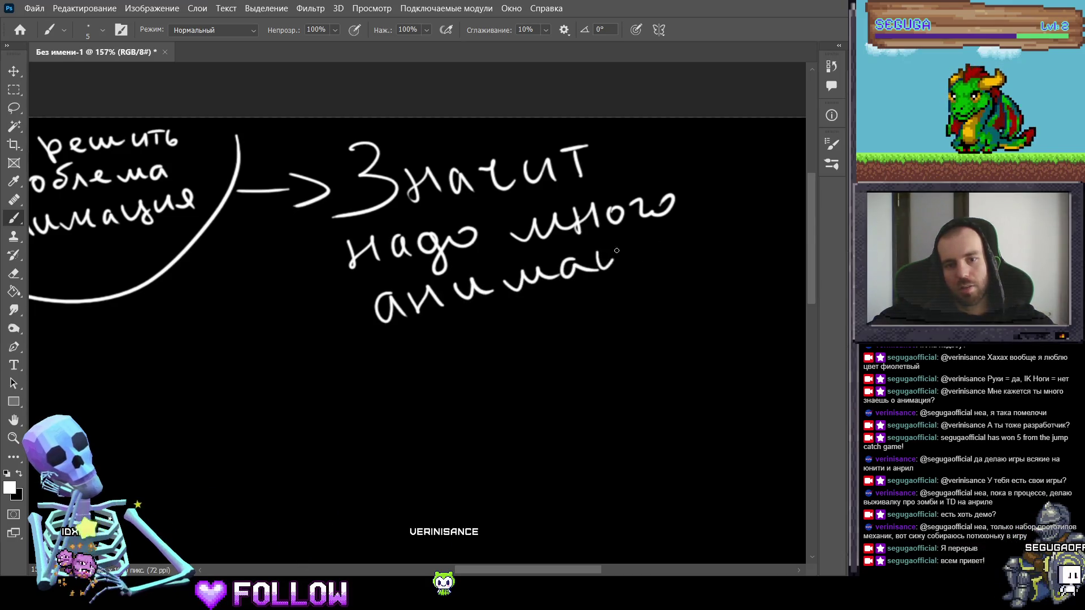
pyautogui.hotkey('ctrl', 'z')
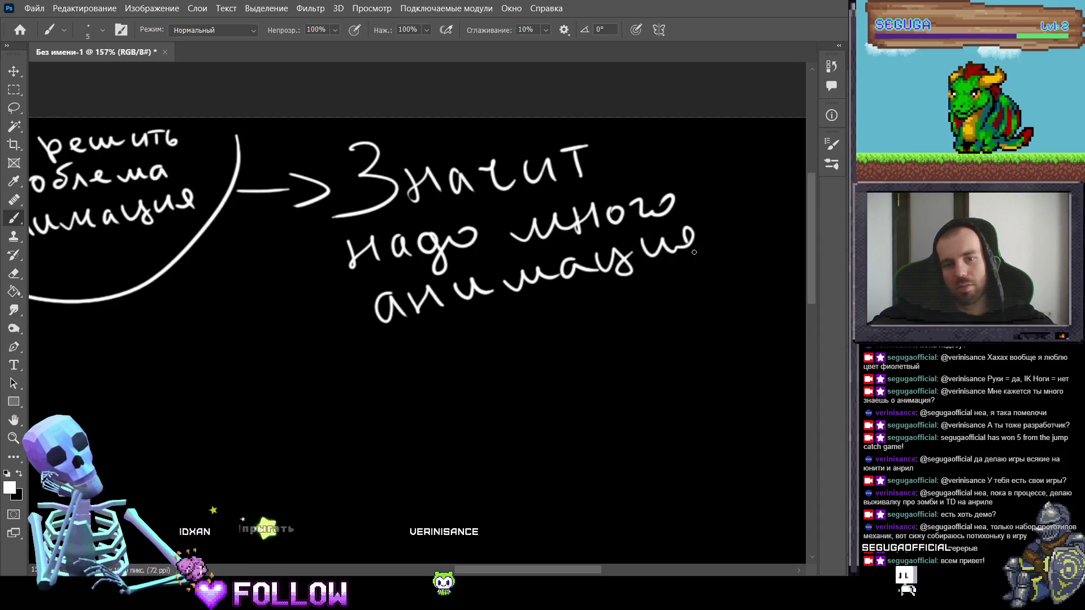
pyautogui.hotkey('ctrl', 'z')
pyautogui.hotkey('ctrl', 'z')
pyautogui.moveTo(639, 266)
pyautogui.mouseDown()
pyautogui.moveTo(673, 249)
pyautogui.moveTo(706, 251)
pyautogui.mouseUp()
pyautogui.click(684, 249)
# Step: Zoom out to the whole diagram and begin an oval around the Значит note
pyautogui.press('z')
pyautogui.moveTo(538, 346)
pyautogui.mouseDown()
pyautogui.moveTo(437, 325)
pyautogui.moveTo(459, 334)
pyautogui.mouseUp()
pyautogui.press('b')
pyautogui.moveTo(438, 245)
pyautogui.mouseDown()
pyautogui.moveTo(424, 277)
pyautogui.moveTo(570, 244)
pyautogui.mouseUp()
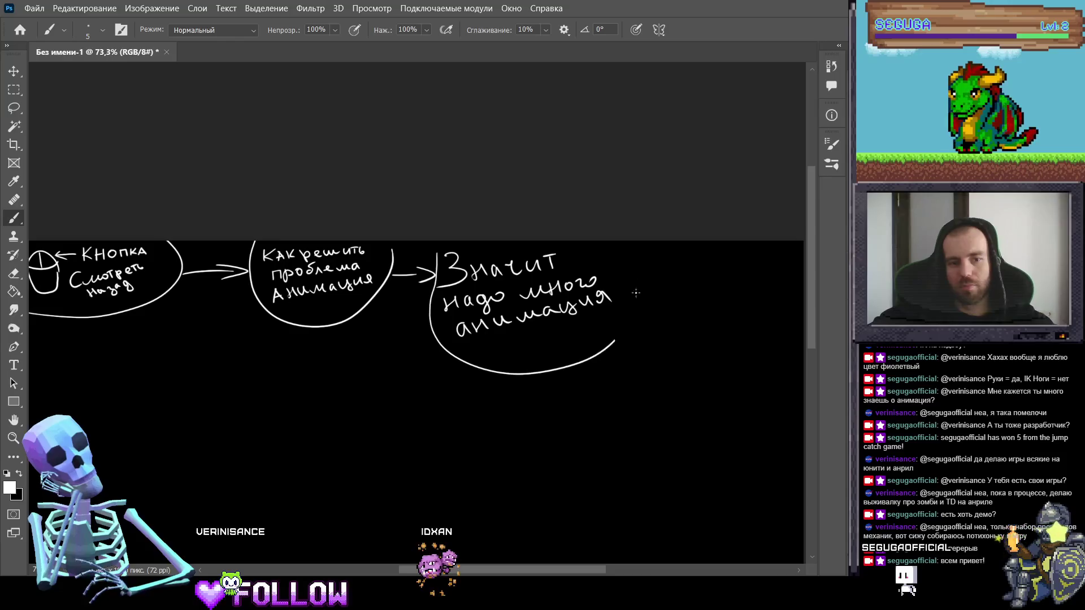
# Step: Redraw the oval around 'Значит надо много анимация' until it closes cleanly
pyautogui.hotkey('ctrl', 'z')
pyautogui.moveTo(438, 252); pyautogui.dragTo(605, 339)
pyautogui.hotkey('ctrl', 'z')
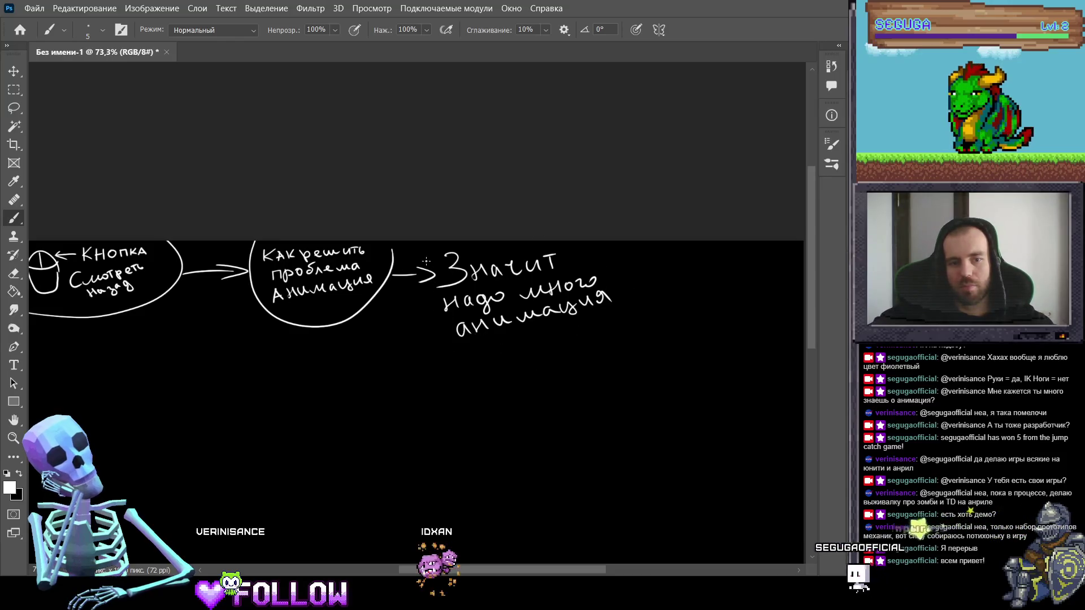
pyautogui.moveTo(463, 353); pyautogui.dragTo(624, 273)
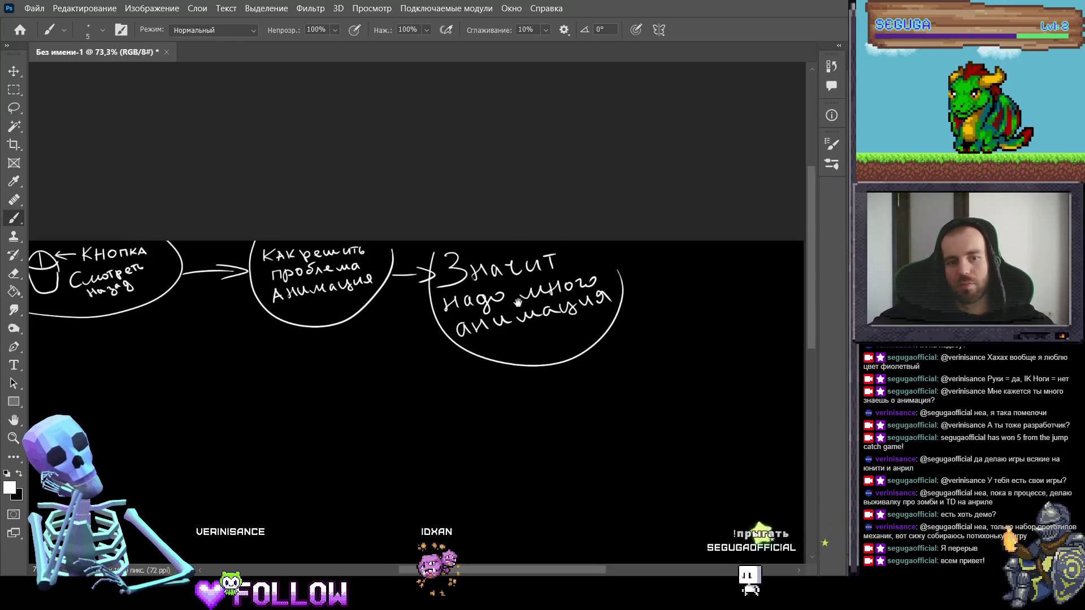
# Step: Draw a long arrow pointing left beneath the row of bubbles, then zoom in
pyautogui.moveTo(529, 329); pyautogui.dragTo(557, 247)
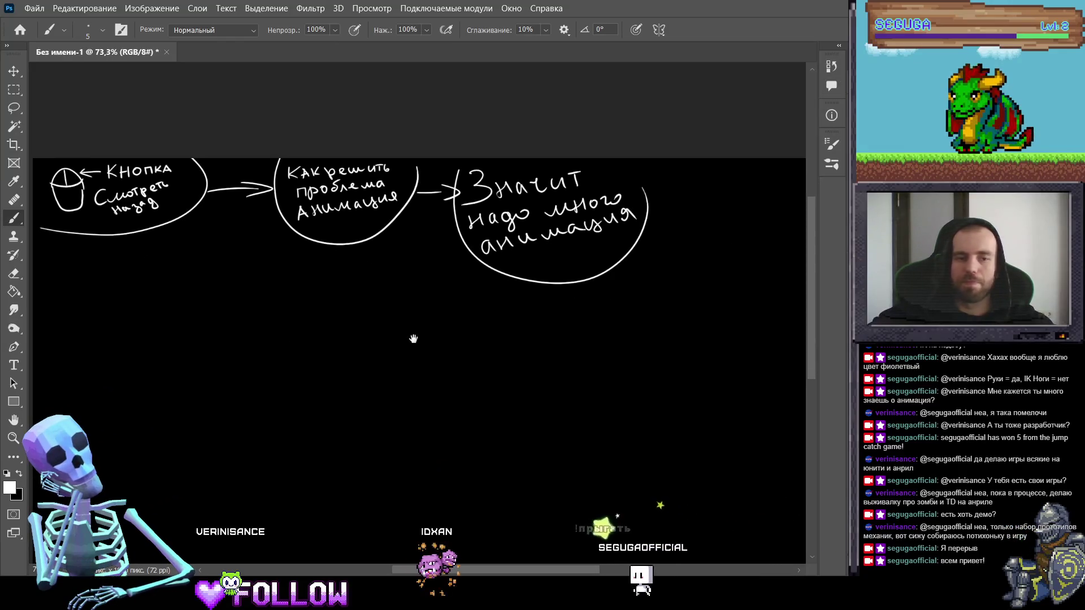
pyautogui.moveTo(153, 334)
pyautogui.mouseDown()
pyautogui.moveTo(242, 291)
pyautogui.moveTo(169, 282)
pyautogui.mouseUp()
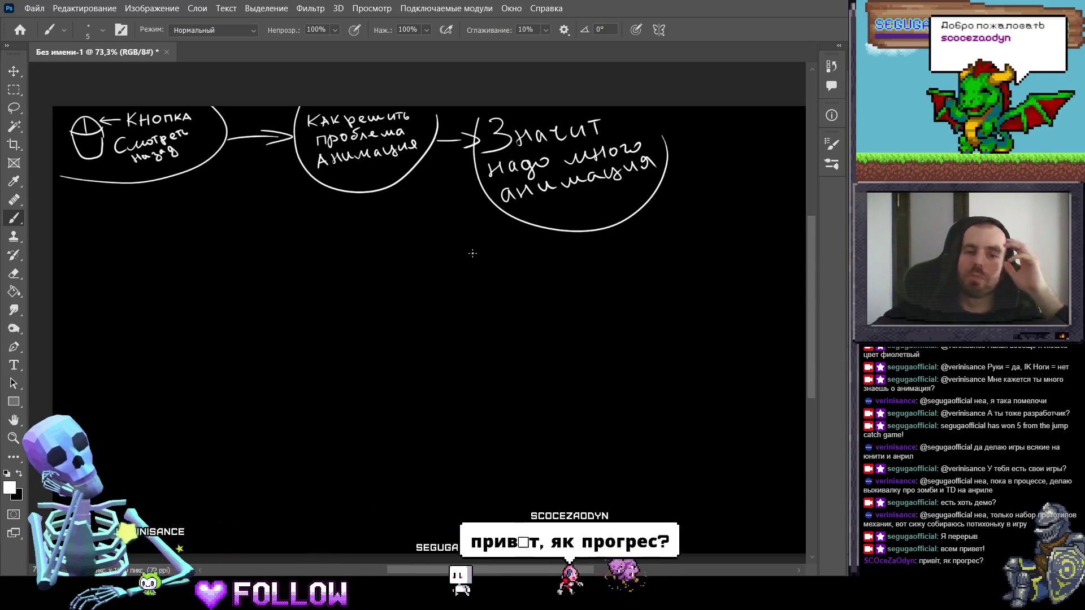
pyautogui.moveTo(444, 190); pyautogui.dragTo(472, 189)
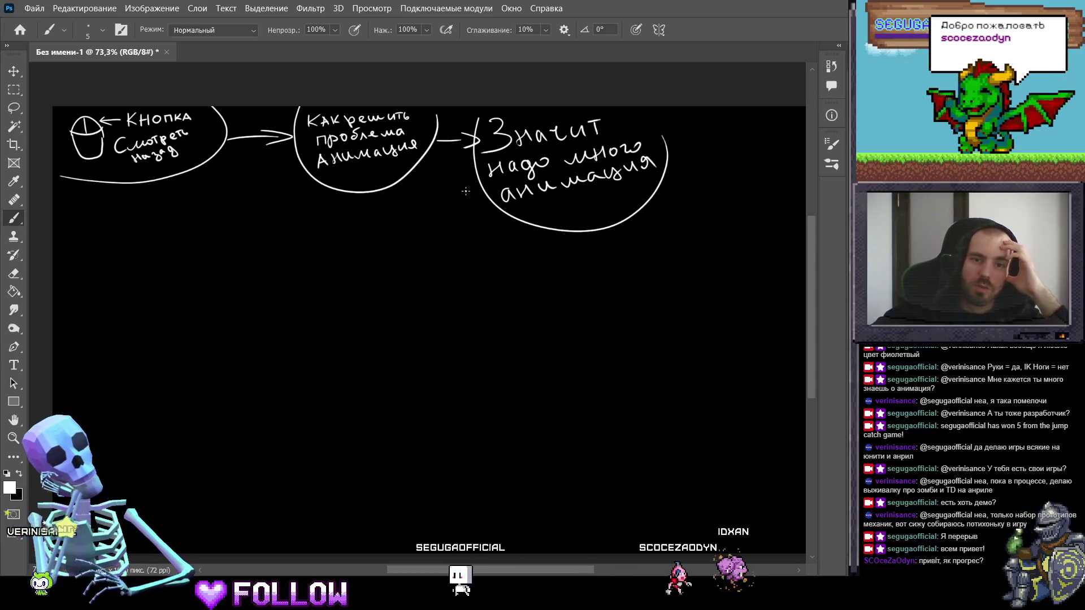
pyautogui.moveTo(375, 199)
pyautogui.mouseDown()
pyautogui.moveTo(274, 211)
pyautogui.moveTo(322, 221)
pyautogui.mouseUp()
pyautogui.moveTo(293, 185); pyautogui.dragTo(266, 202)
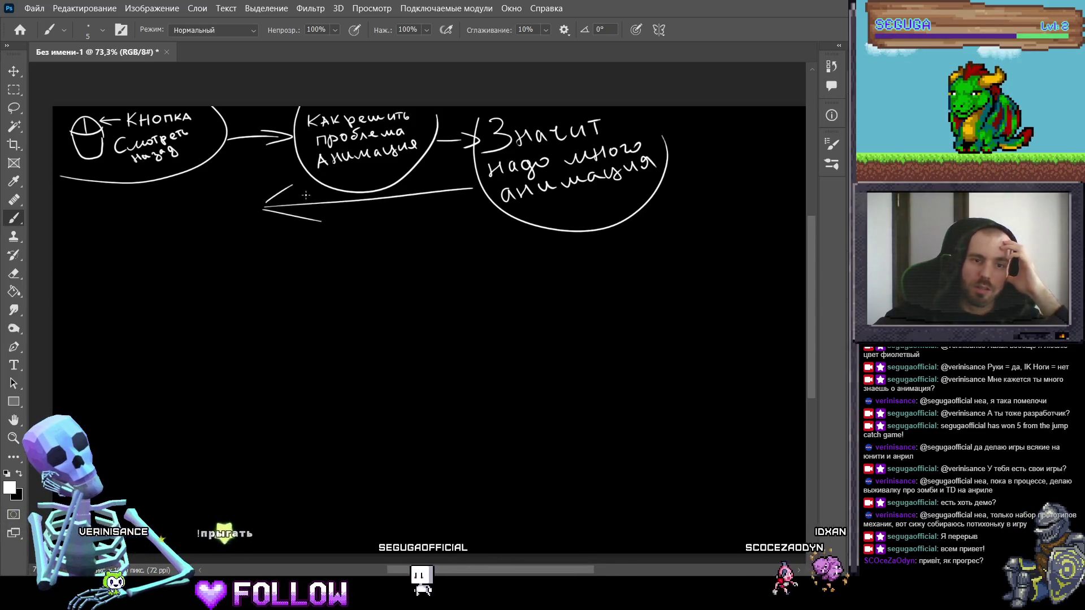
pyautogui.press('z')
pyautogui.moveTo(258, 285)
pyautogui.mouseDown()
pyautogui.moveTo(444, 252)
pyautogui.moveTo(330, 234)
pyautogui.moveTo(405, 245)
pyautogui.mouseUp()
# Step: Start the list with '1. Стоит и', undoing stray and misdrawn letters
pyautogui.press('b')
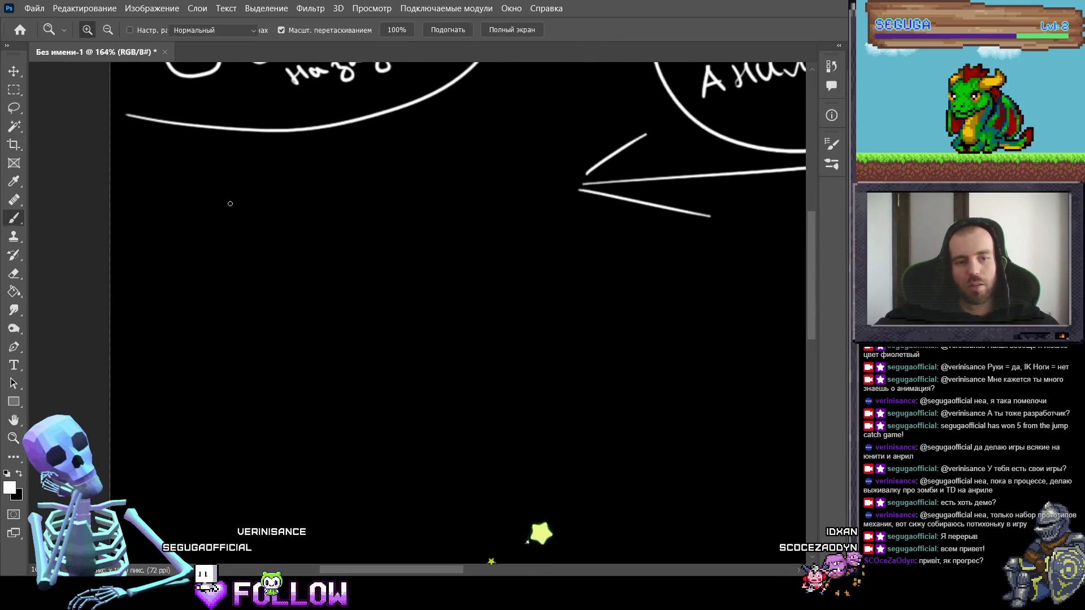
pyautogui.moveTo(167, 209)
pyautogui.mouseDown()
pyautogui.moveTo(176, 176)
pyautogui.moveTo(168, 240)
pyautogui.mouseUp()
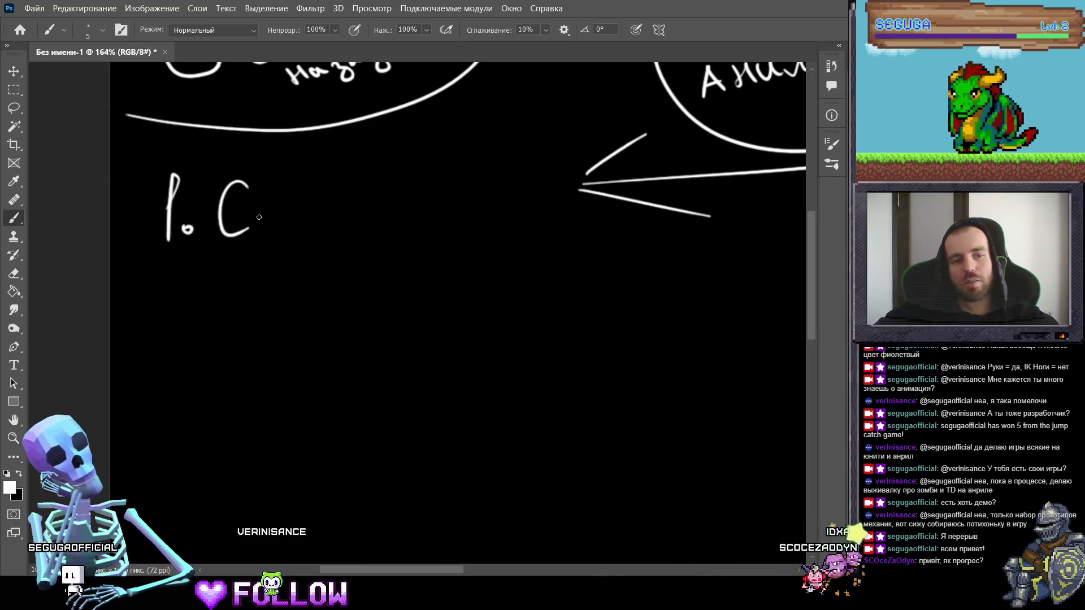
pyautogui.moveTo(263, 205); pyautogui.dragTo(265, 230)
pyautogui.moveTo(265, 224); pyautogui.dragTo(280, 231)
pyautogui.hotkey('ctrl', 'z')
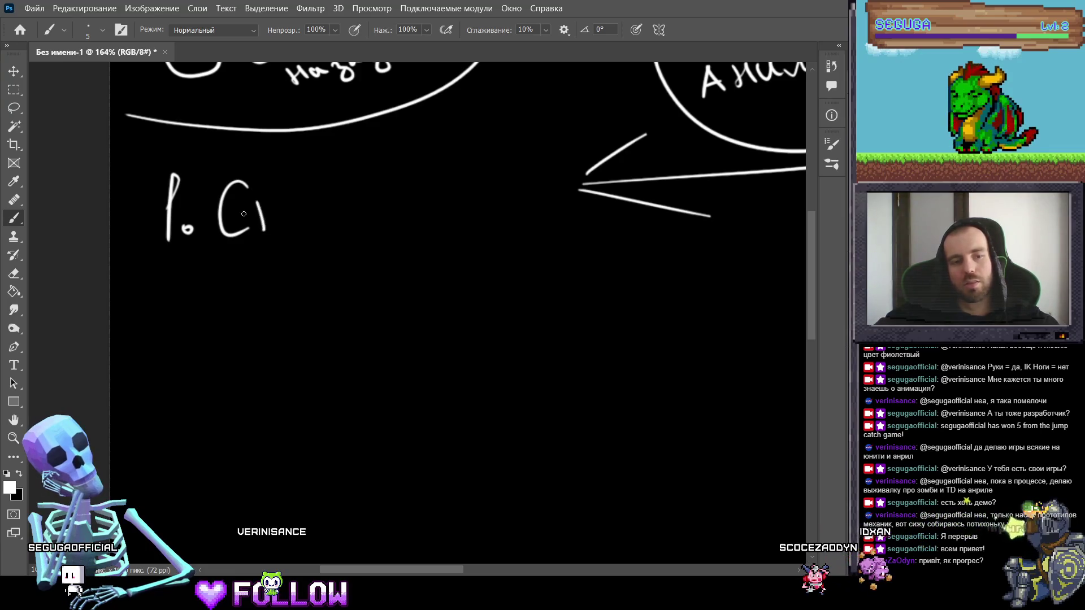
pyautogui.moveTo(249, 195); pyautogui.dragTo(279, 193)
pyautogui.moveTo(294, 206)
pyautogui.mouseDown()
pyautogui.moveTo(278, 201)
pyautogui.moveTo(357, 223)
pyautogui.moveTo(363, 195)
pyautogui.mouseUp()
pyautogui.hotkey('ctrl', 'z')
pyautogui.hotkey('ctrl', 'z')
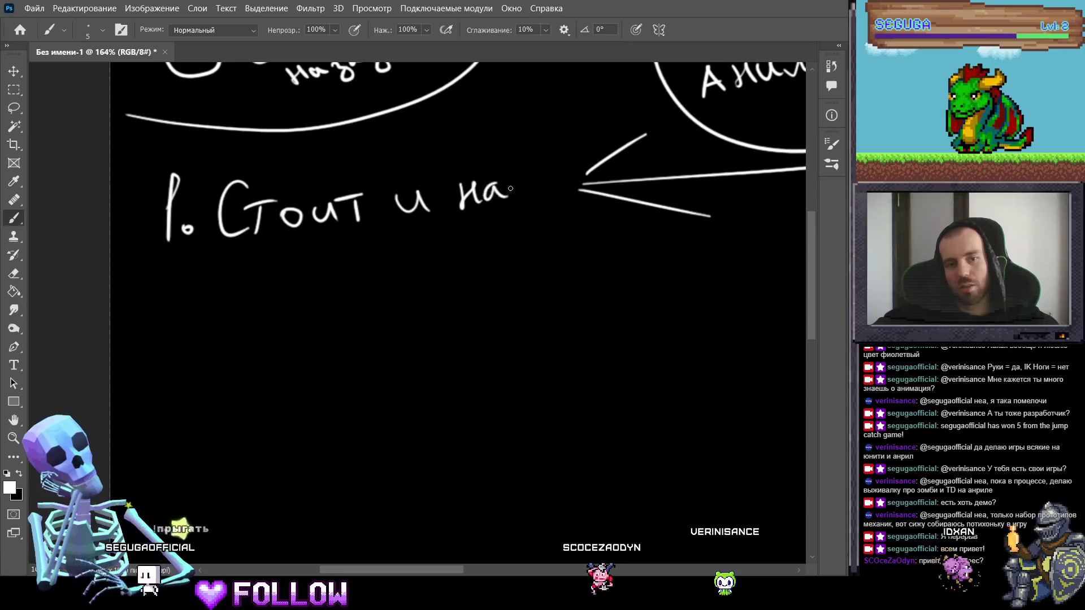
pyautogui.hotkey('ctrl', 'z')
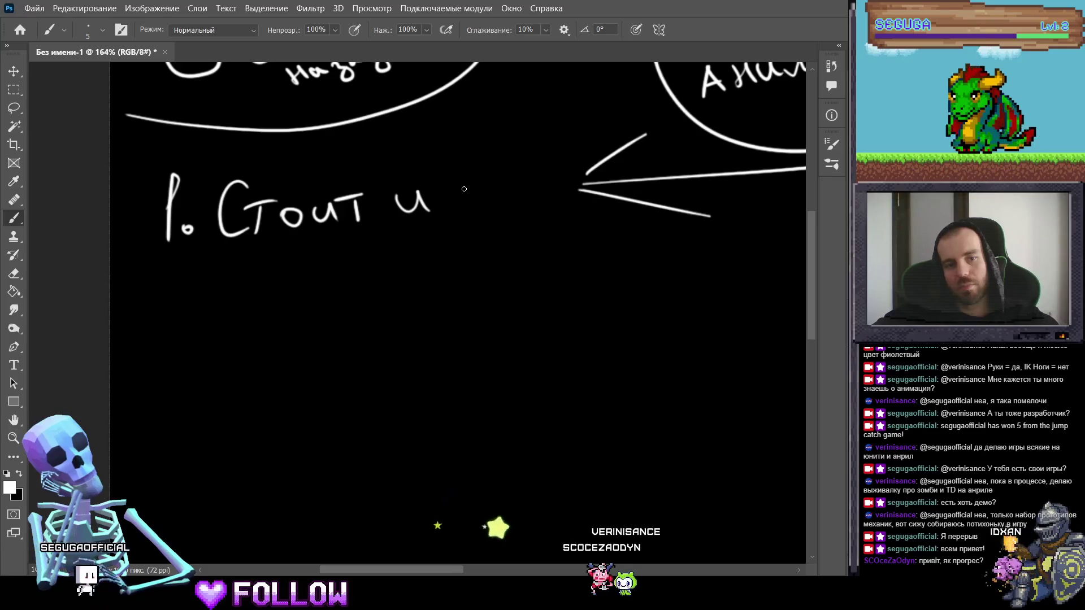
# Step: Write a first attempt at смотреть and erase part of it
pyautogui.moveTo(464, 191)
pyautogui.mouseDown()
pyautogui.moveTo(466, 210)
pyautogui.moveTo(478, 192)
pyautogui.moveTo(492, 193)
pyautogui.moveTo(497, 211)
pyautogui.moveTo(529, 193)
pyautogui.mouseUp()
pyautogui.click(502, 199)
pyautogui.moveTo(532, 193)
pyautogui.mouseDown()
pyautogui.moveTo(534, 214)
pyautogui.moveTo(547, 198)
pyautogui.mouseUp()
pyautogui.moveTo(564, 184)
pyautogui.mouseDown()
pyautogui.moveTo(565, 195)
pyautogui.moveTo(572, 187)
pyautogui.mouseUp()
pyautogui.moveTo(572, 184)
pyautogui.mouseDown()
pyautogui.moveTo(637, 189)
pyautogui.moveTo(683, 214)
pyautogui.moveTo(649, 177)
pyautogui.moveTo(474, 177)
pyautogui.moveTo(482, 209)
pyautogui.moveTo(533, 213)
pyautogui.mouseUp()
pyautogui.press('e')
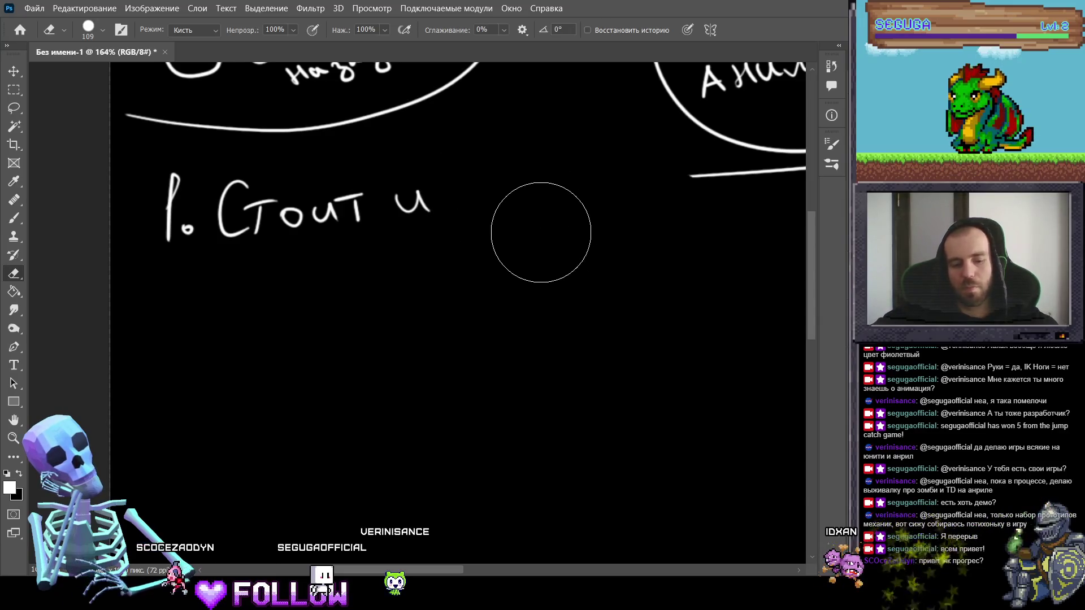
pyautogui.press('b')
# Step: Rewrite 'Смотреть назад' and draw a curve around it
pyautogui.moveTo(467, 190)
pyautogui.mouseDown()
pyautogui.moveTo(469, 209)
pyautogui.moveTo(484, 196)
pyautogui.moveTo(549, 207)
pyautogui.moveTo(601, 180)
pyautogui.moveTo(632, 182)
pyautogui.mouseUp()
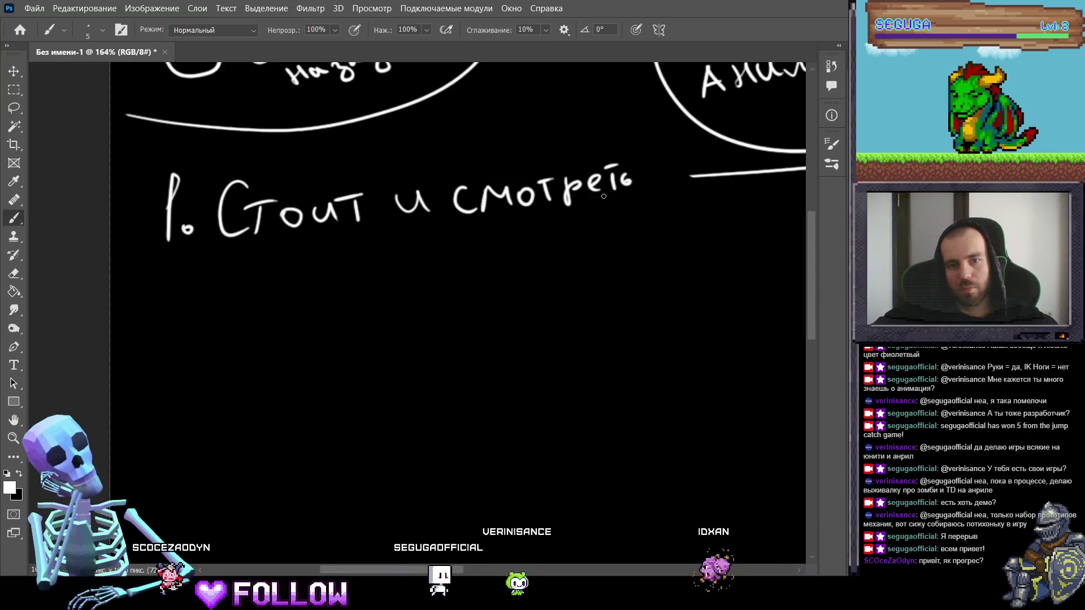
pyautogui.moveTo(492, 227)
pyautogui.mouseDown()
pyautogui.moveTo(513, 222)
pyautogui.moveTo(563, 252)
pyautogui.mouseUp()
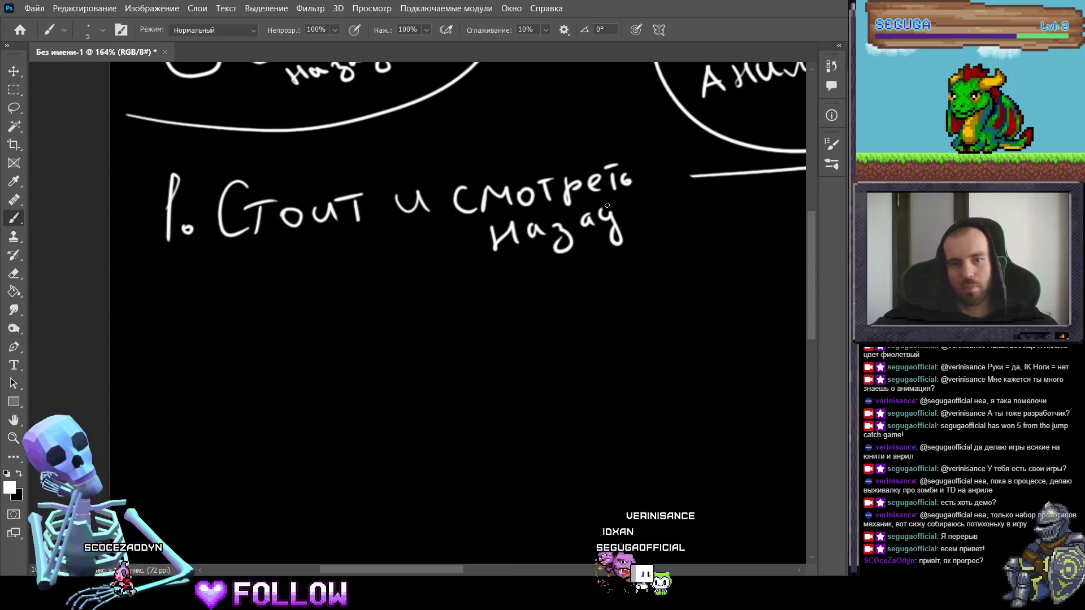
pyautogui.moveTo(468, 161); pyautogui.dragTo(513, 275)
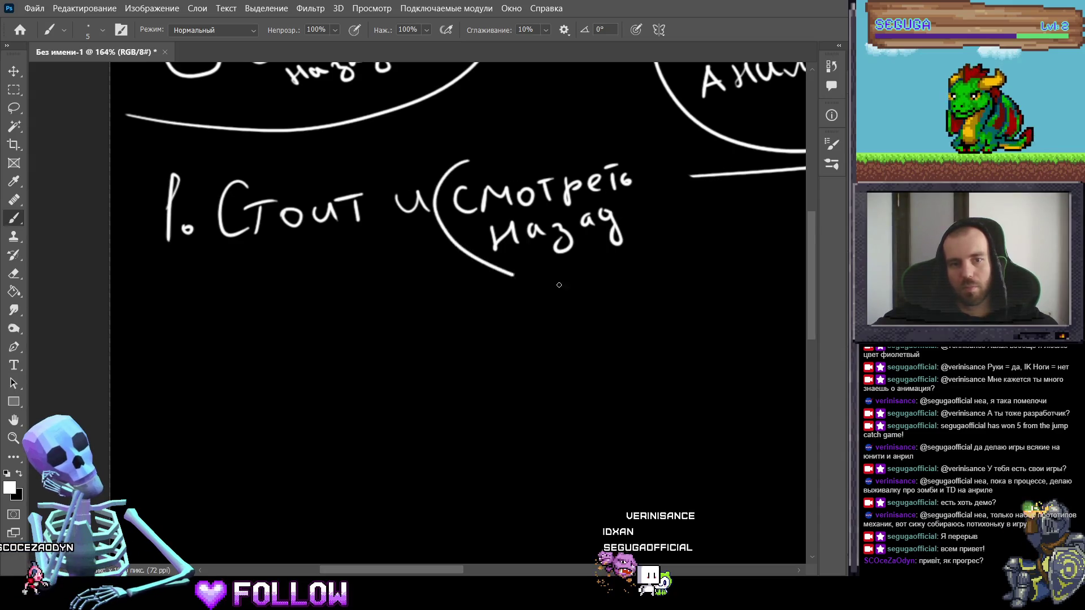
pyautogui.moveTo(708, 199); pyautogui.dragTo(486, 206)
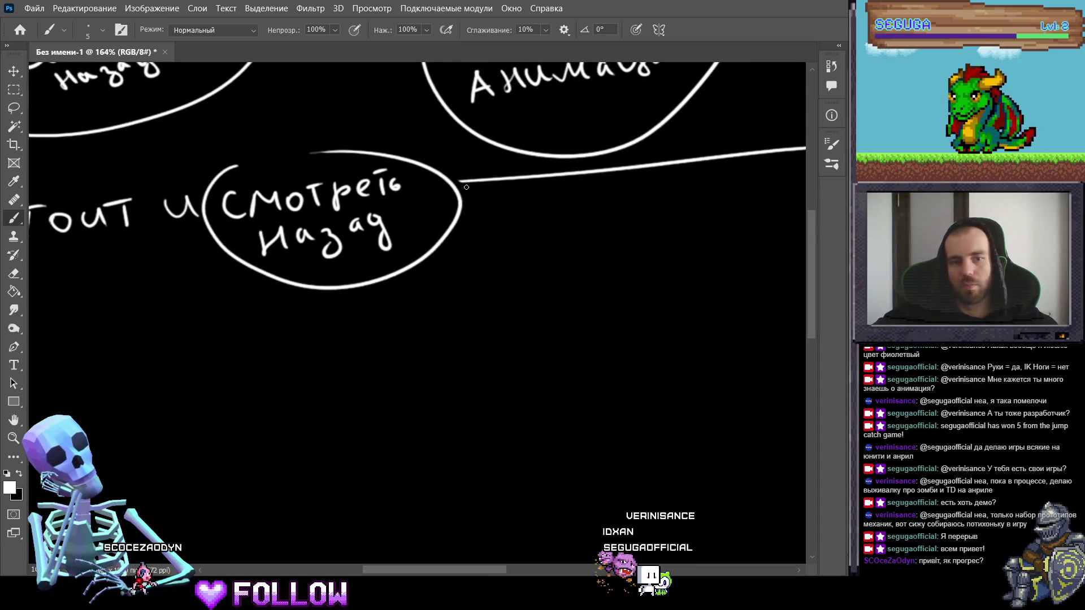
# Step: Write '2. Пеш' beneath item 1 and erase the 'и' from item 1
pyautogui.moveTo(306, 242); pyautogui.dragTo(614, 126)
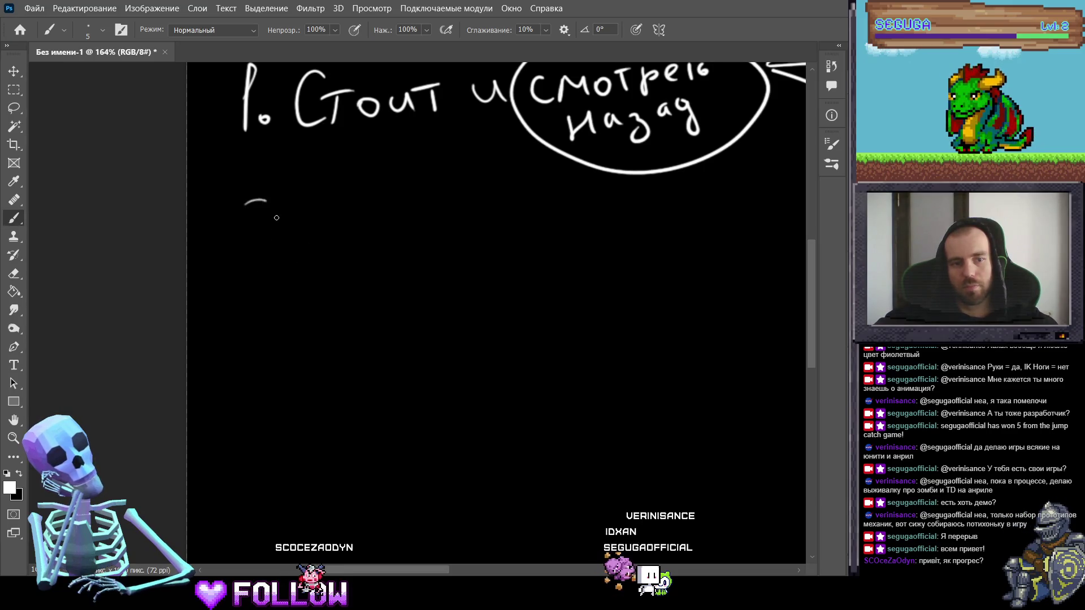
pyautogui.moveTo(419, 230); pyautogui.dragTo(354, 226)
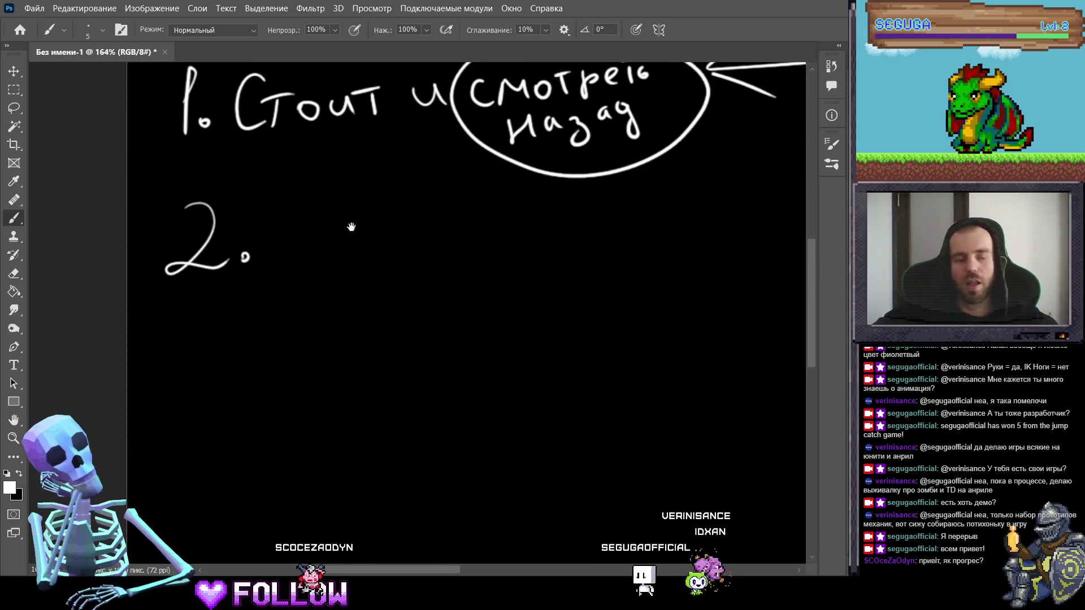
pyautogui.moveTo(278, 221)
pyautogui.mouseDown()
pyautogui.moveTo(285, 257)
pyautogui.moveTo(314, 258)
pyautogui.moveTo(413, 222)
pyautogui.mouseUp()
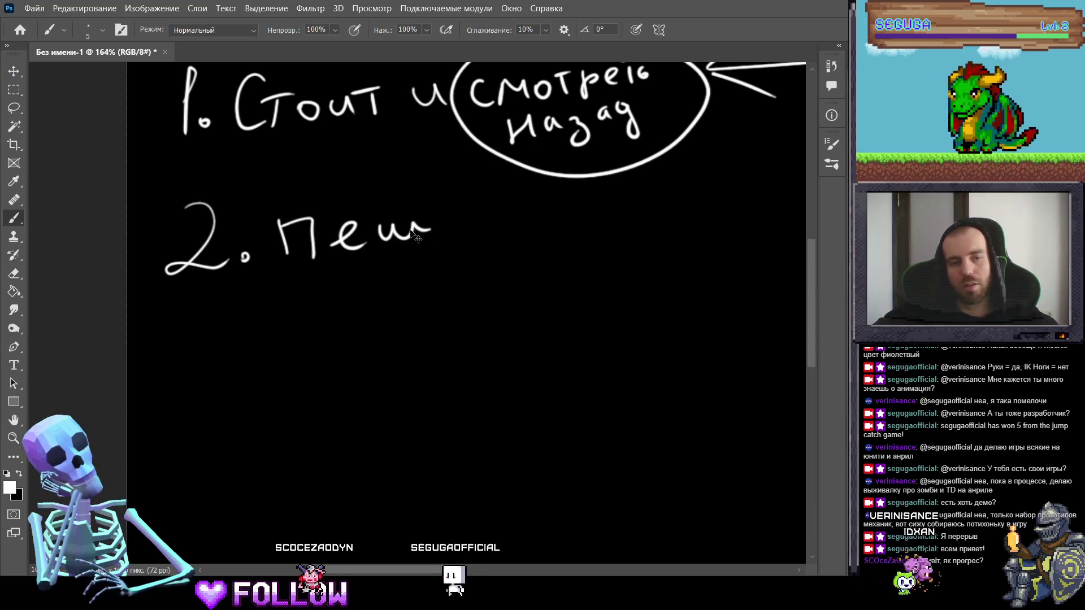
pyautogui.moveTo(430, 119); pyautogui.dragTo(444, 187)
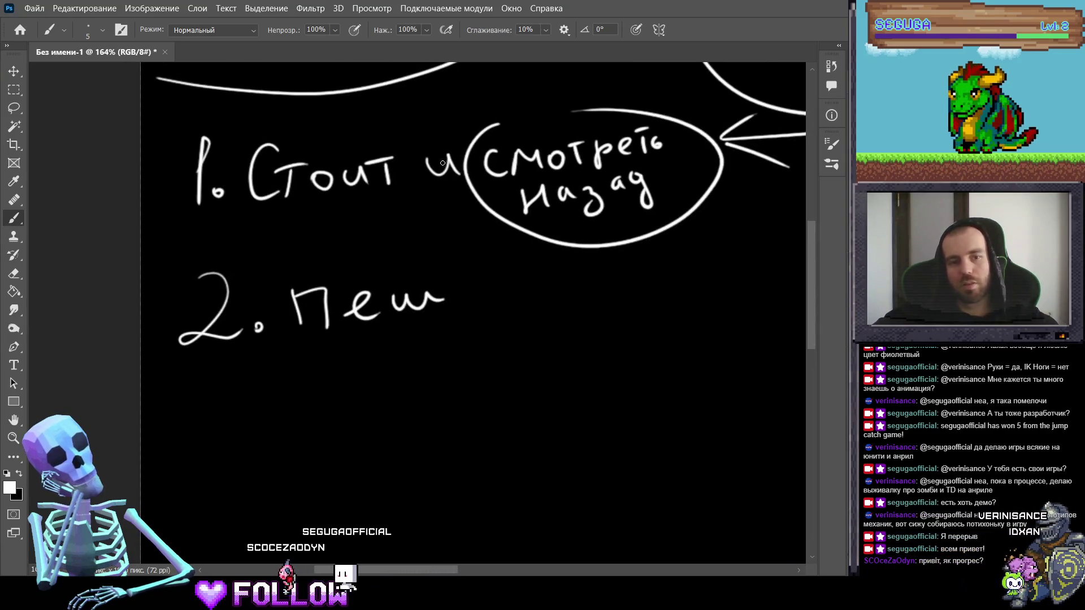
pyautogui.press('e')
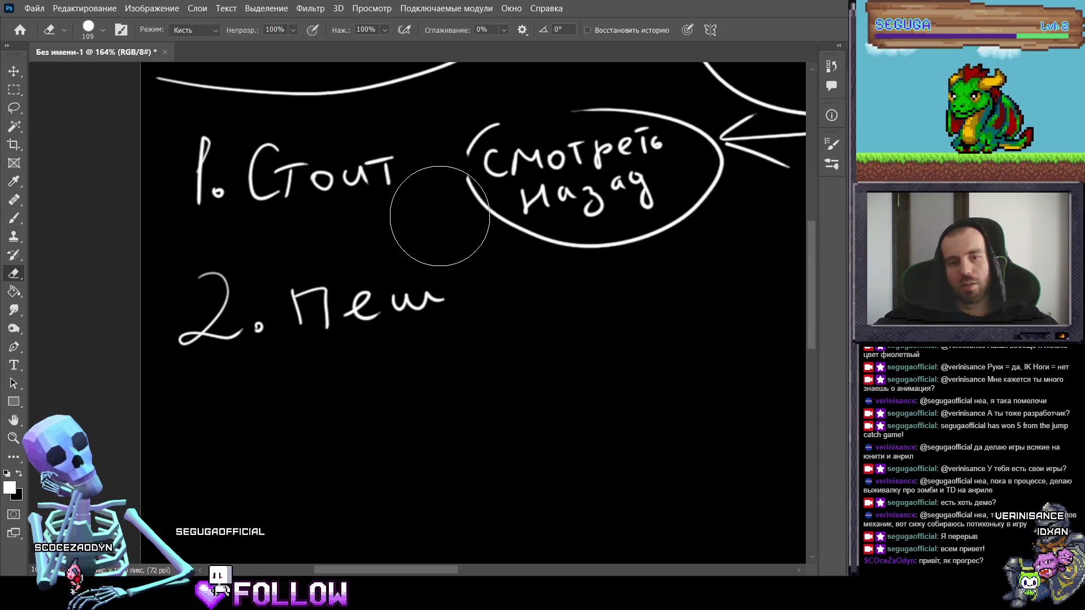
pyautogui.press('b')
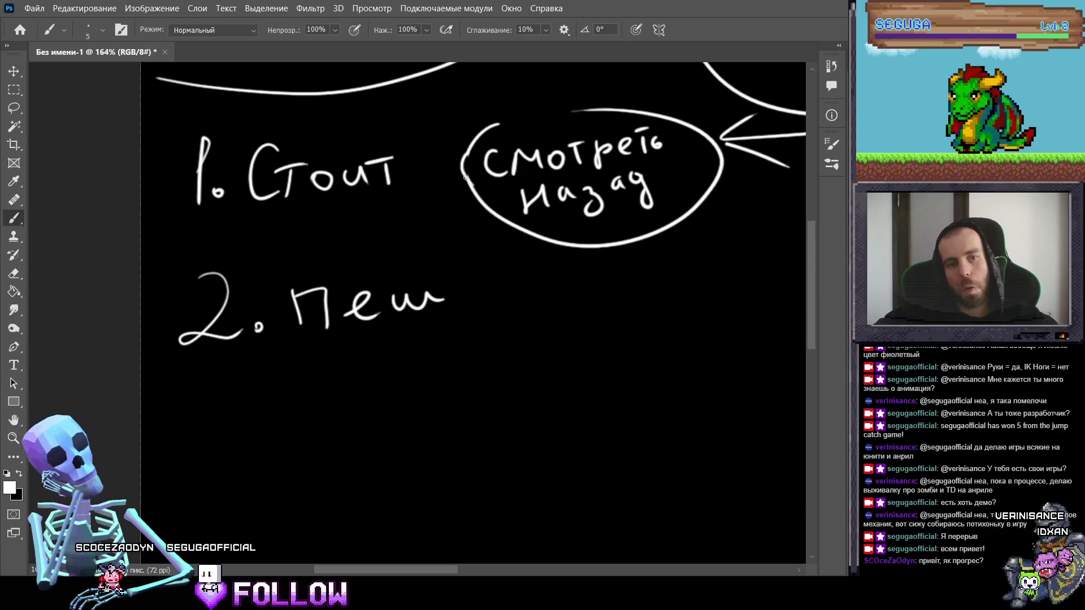
# Step: Lasso the 'смотреть назад' bubble and move it left next to Стоит
pyautogui.click(15, 110)
pyautogui.moveTo(445, 136)
pyautogui.mouseDown()
pyautogui.moveTo(584, 261)
pyautogui.moveTo(647, 259)
pyautogui.moveTo(729, 187)
pyautogui.moveTo(425, 164)
pyautogui.moveTo(612, 279)
pyautogui.moveTo(769, 222)
pyautogui.moveTo(743, 173)
pyautogui.mouseUp()
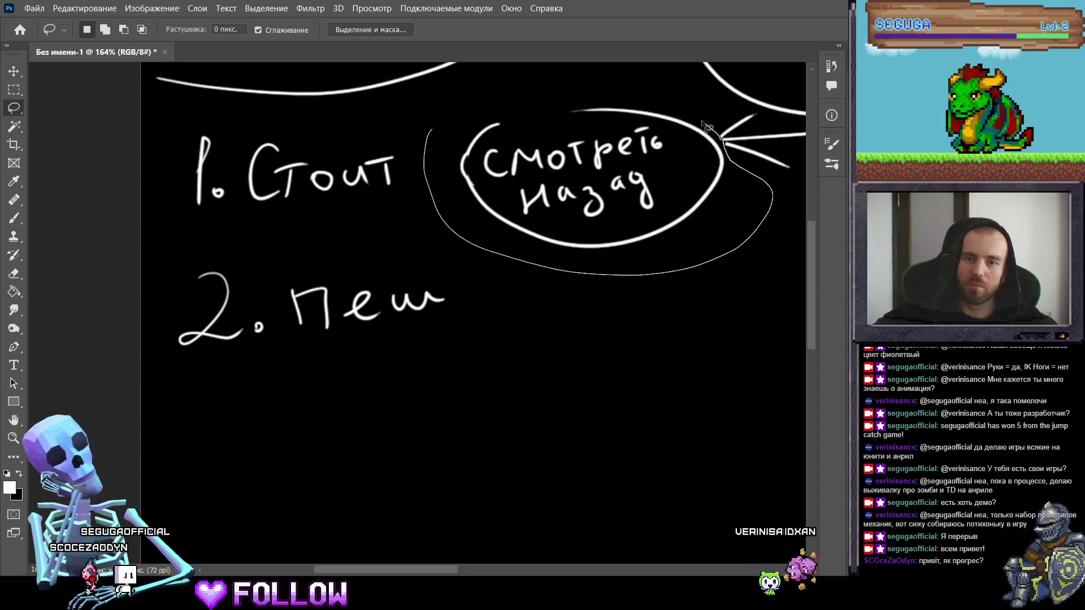
pyautogui.moveTo(707, 125)
pyautogui.mouseDown()
pyautogui.moveTo(582, 90)
pyautogui.moveTo(469, 91)
pyautogui.mouseUp()
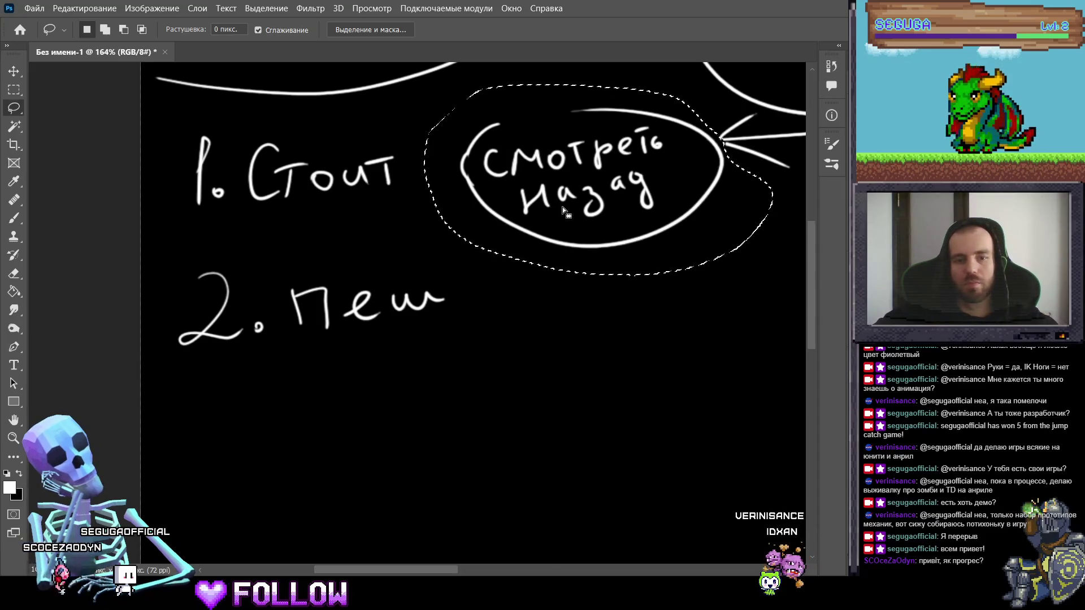
pyautogui.moveTo(562, 207)
pyautogui.mouseDown()
pyautogui.moveTo(534, 206)
pyautogui.moveTo(562, 212)
pyautogui.mouseUp()
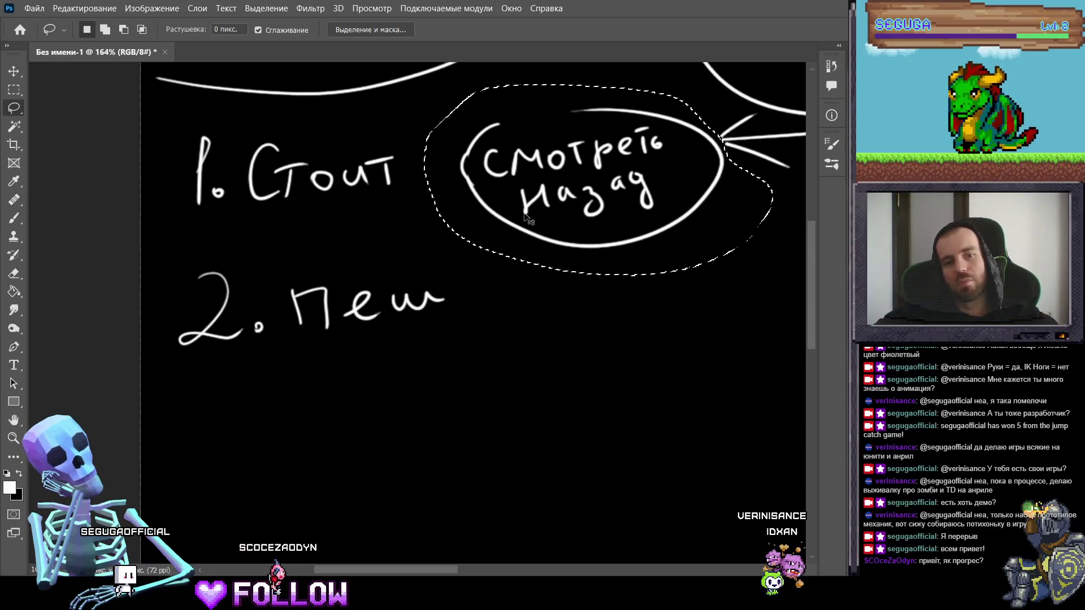
pyautogui.hotkey('ctrl', 't')
pyautogui.moveTo(563, 224)
pyautogui.mouseDown()
pyautogui.moveTo(517, 226)
pyautogui.moveTo(584, 225)
pyautogui.moveTo(533, 225)
pyautogui.mouseUp()
pyautogui.press('Return')
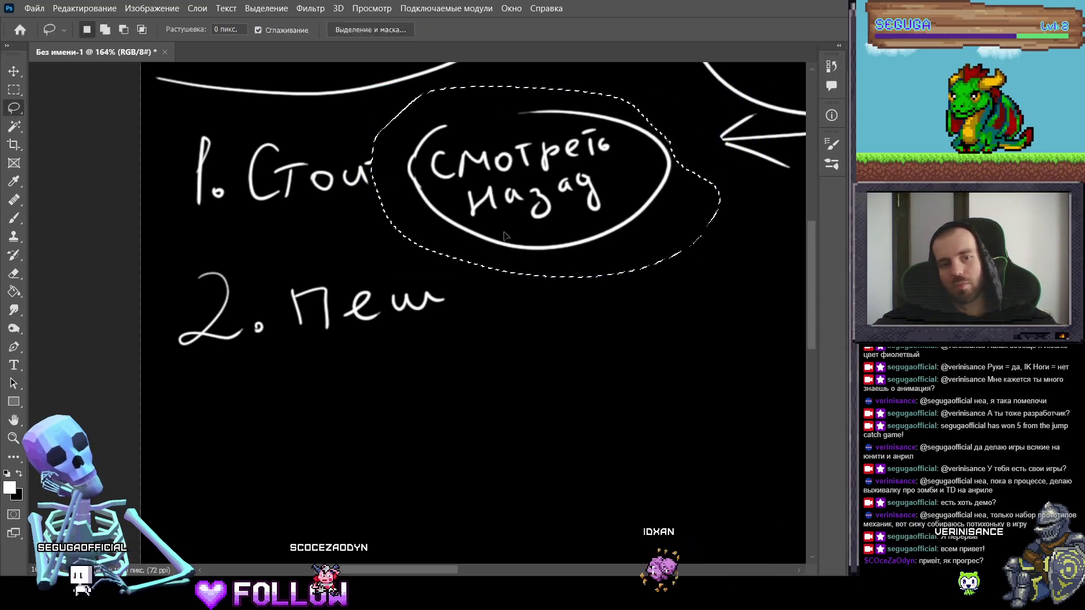
# Step: Erase the overlapped strokes, then redraw 'ит' of Стоит and the bubble's top-left outline
pyautogui.hotkey('ctrl', 'd')
pyautogui.press('e')
pyautogui.moveTo(364, 181); pyautogui.dragTo(374, 169)
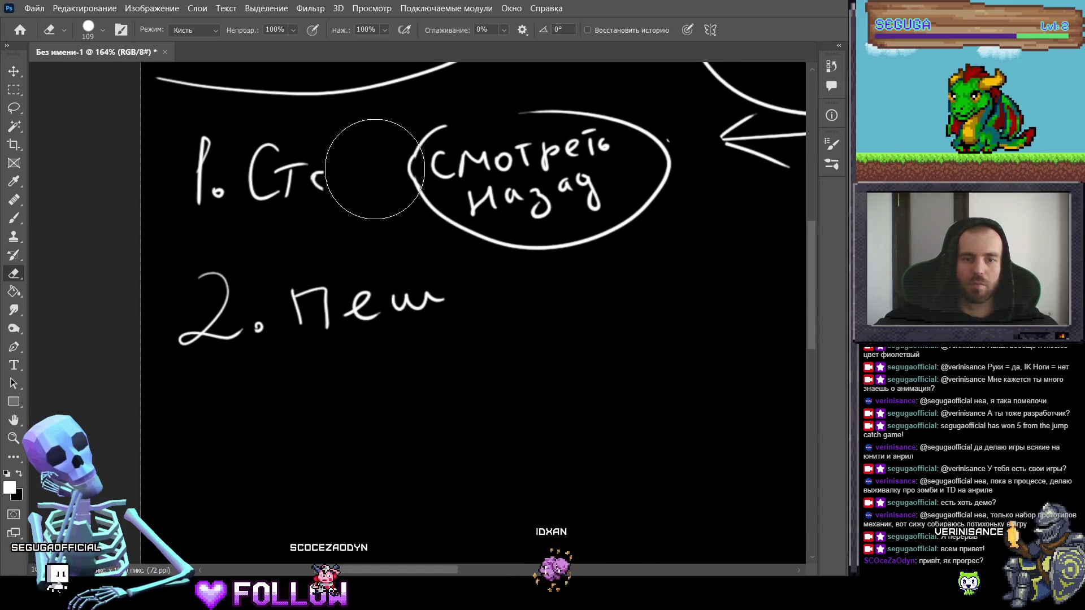
pyautogui.press('b')
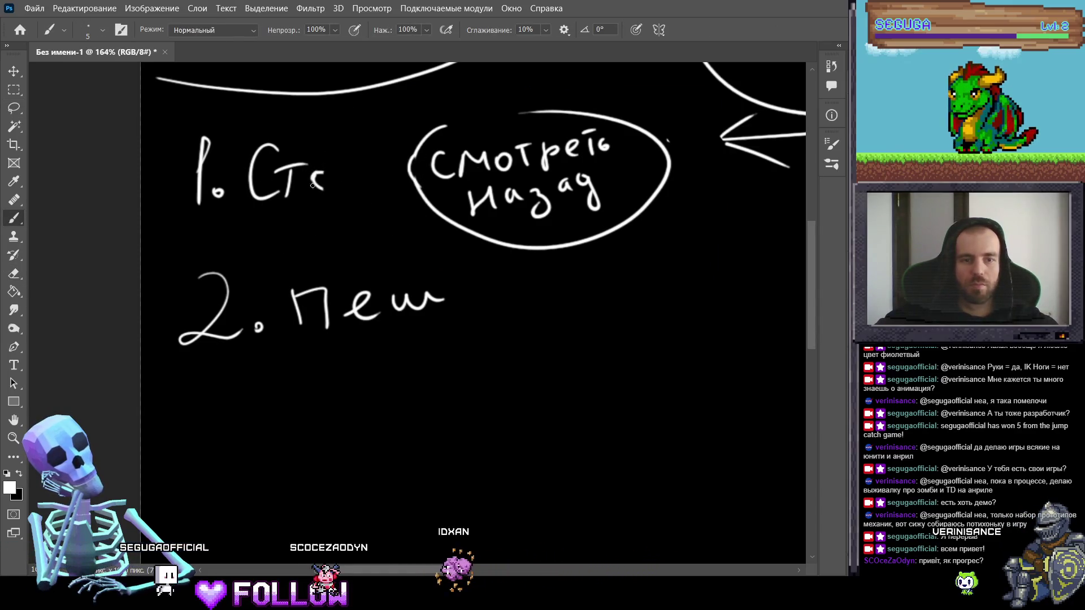
pyautogui.moveTo(342, 165)
pyautogui.mouseDown()
pyautogui.moveTo(359, 191)
pyautogui.moveTo(384, 161)
pyautogui.mouseUp()
pyautogui.moveTo(373, 164); pyautogui.dragTo(373, 186)
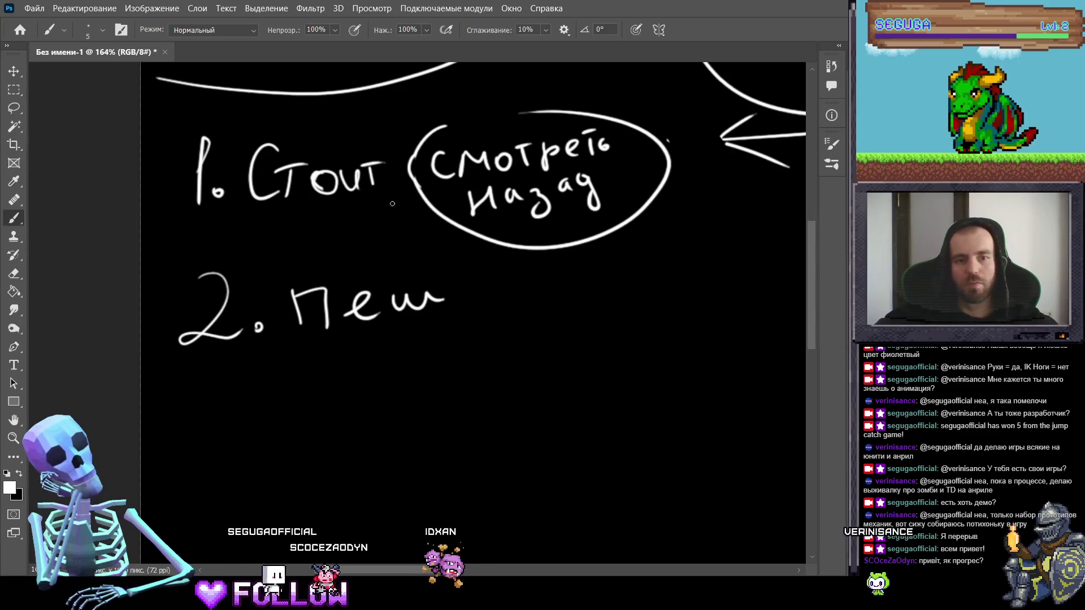
pyautogui.moveTo(534, 110); pyautogui.dragTo(435, 139)
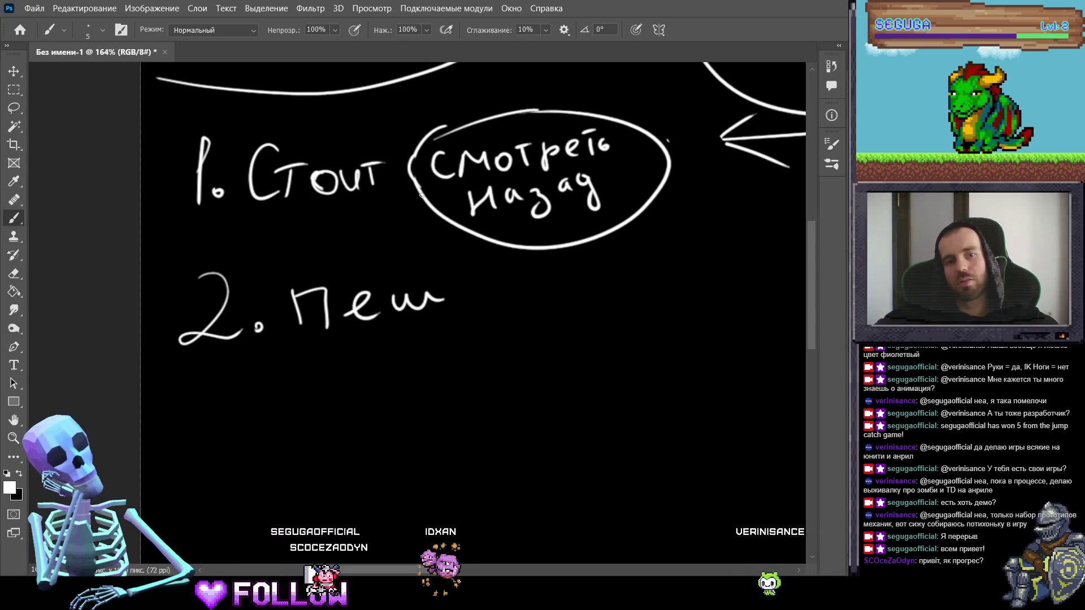
# Step: Replace the hand-drawn 8 after 'Пешком' in item 2 with an & symbol
pyautogui.scroll(-3, 438, 187)
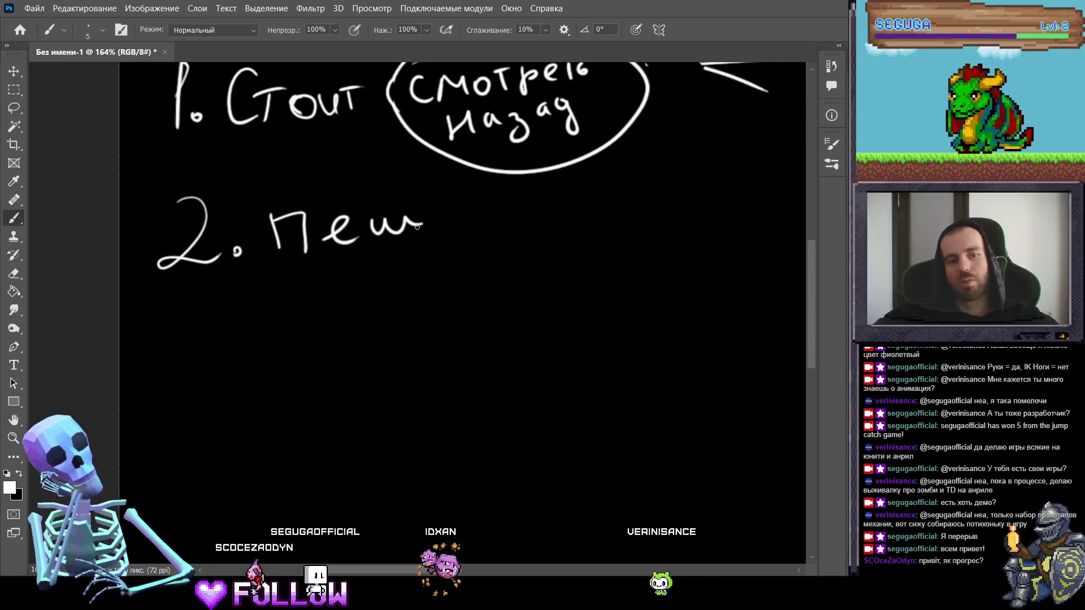
pyautogui.moveTo(430, 215)
pyautogui.mouseDown()
pyautogui.moveTo(445, 238)
pyautogui.moveTo(455, 217)
pyautogui.mouseUp()
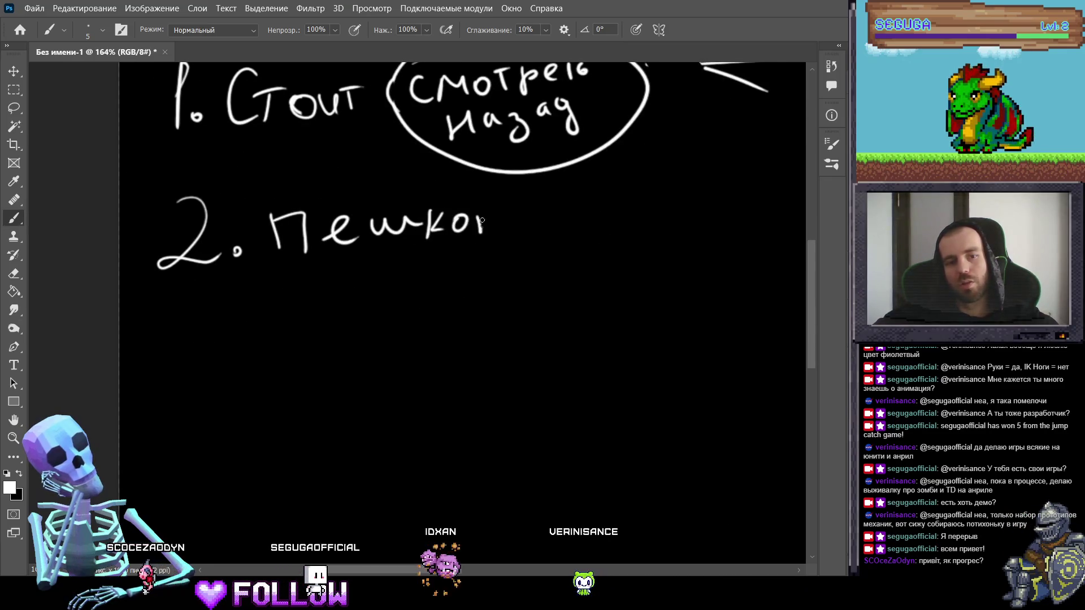
pyautogui.moveTo(559, 229); pyautogui.dragTo(452, 209)
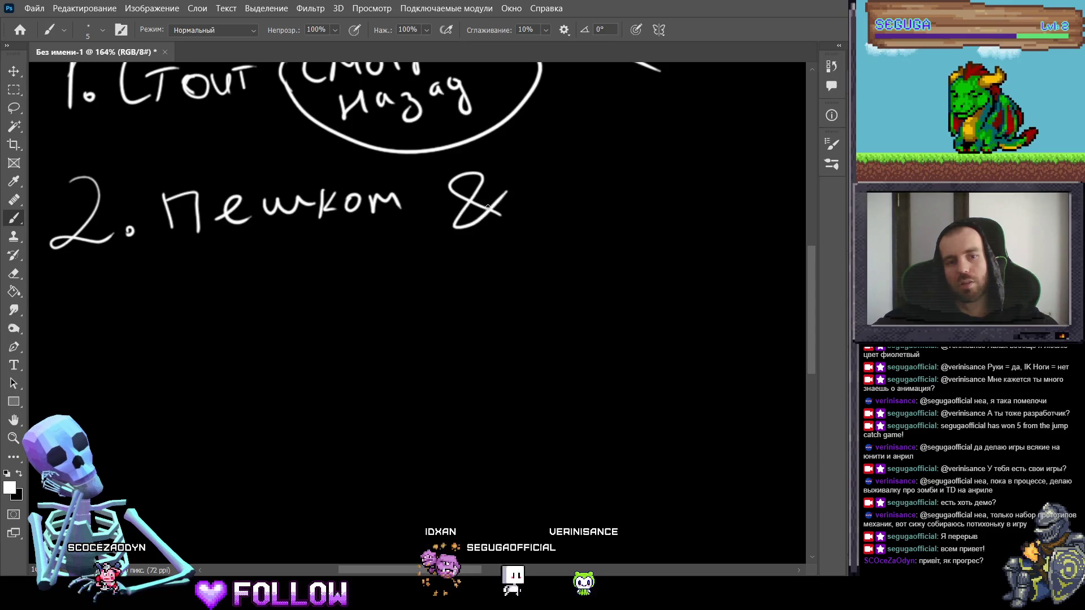
pyautogui.hotkey('ctrl', 'z')
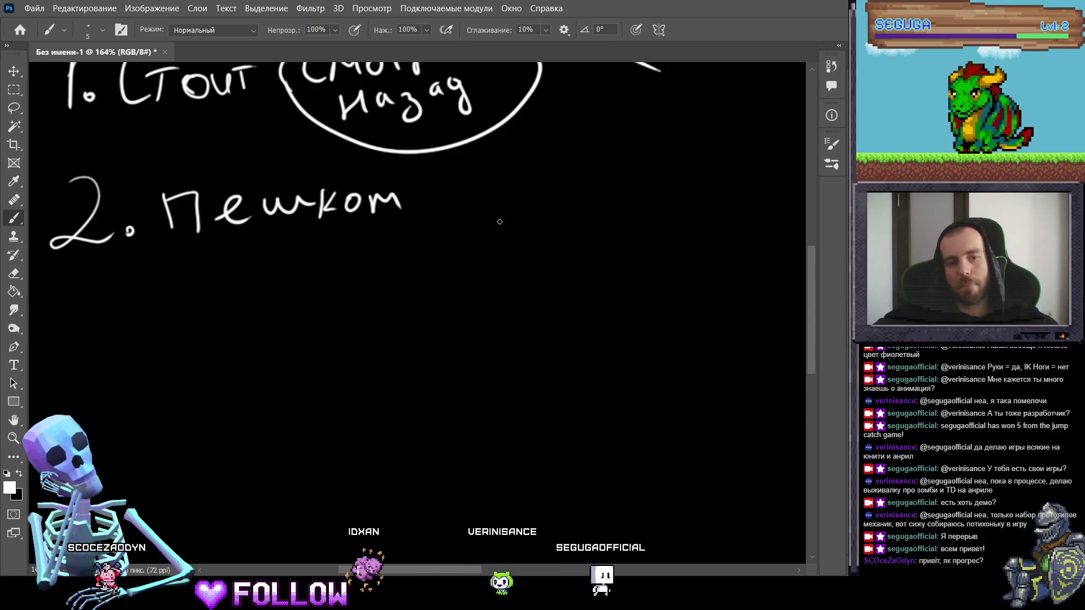
pyautogui.moveTo(523, 205)
pyautogui.mouseDown()
pyautogui.moveTo(506, 231)
pyautogui.moveTo(478, 224)
pyautogui.mouseUp()
pyautogui.hotkey('ctrl', 'z')
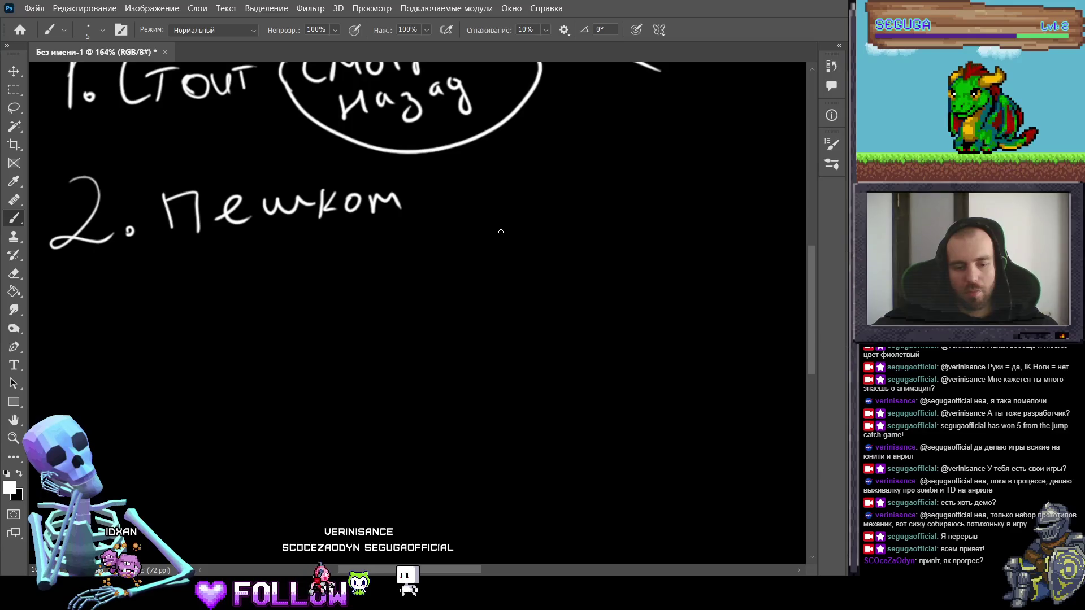
pyautogui.moveTo(515, 209); pyautogui.dragTo(469, 230)
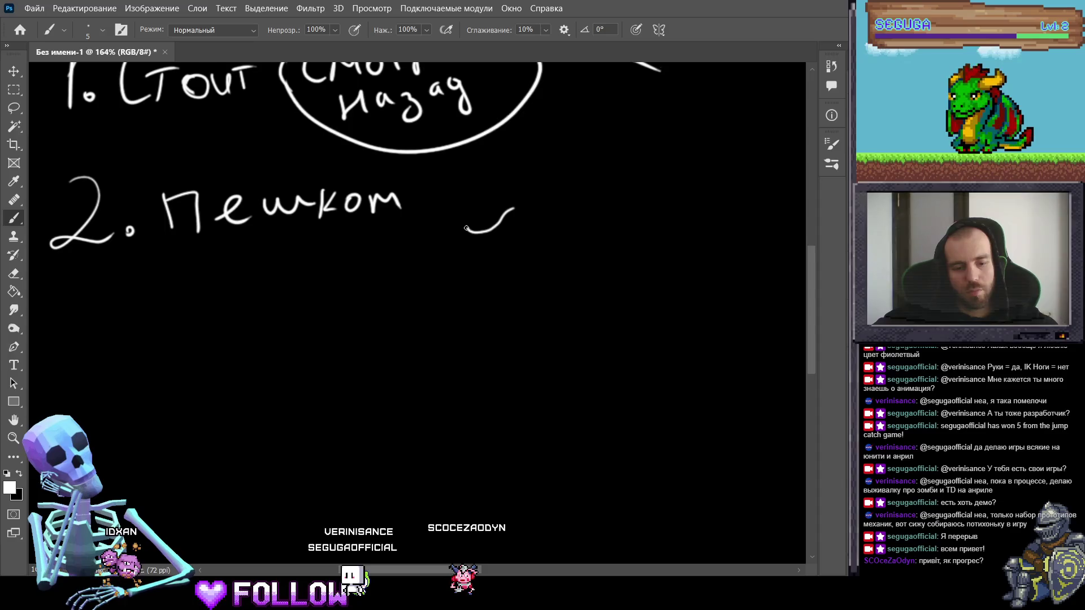
pyautogui.moveTo(481, 213); pyautogui.dragTo(464, 223)
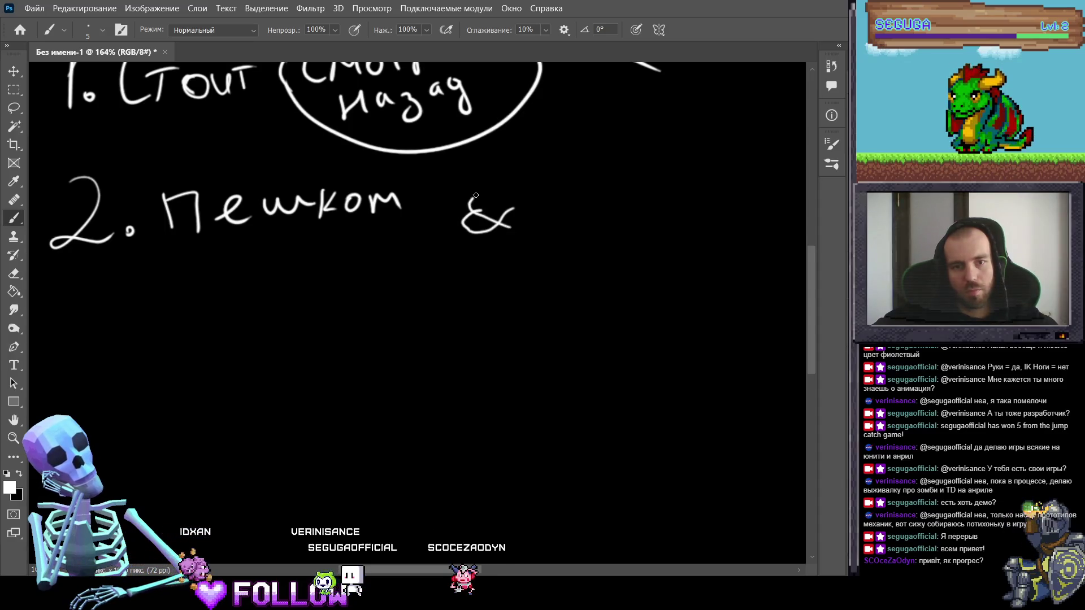
# Step: Undo the failed & strokes and redraw the symbol after 'Пешком'
pyautogui.hotkey('ctrl', 'z')
pyautogui.hotkey('ctrl', 'z')
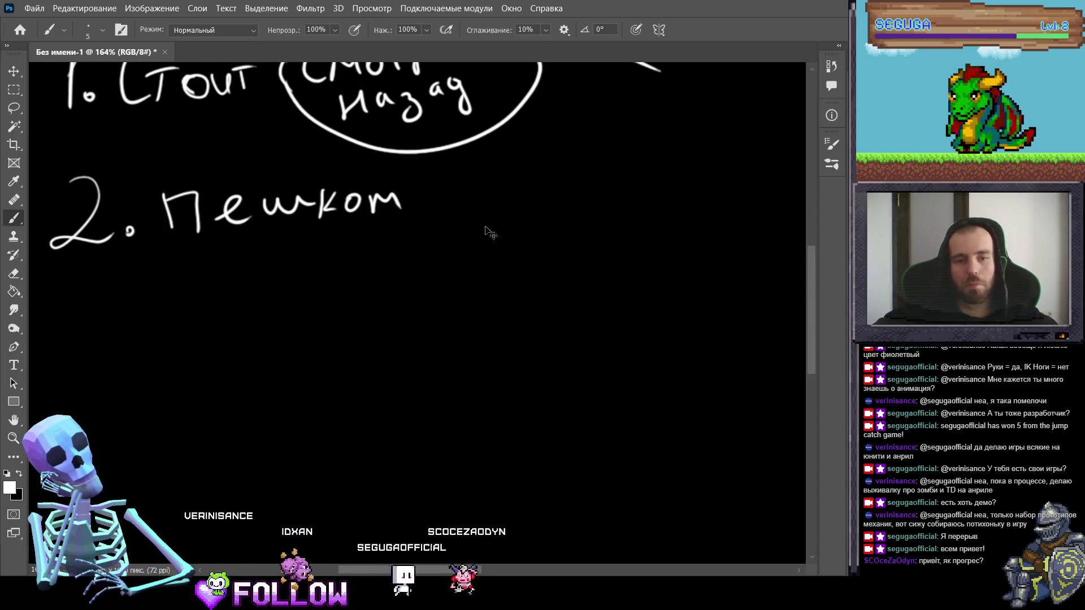
pyautogui.moveTo(494, 206)
pyautogui.mouseDown()
pyautogui.moveTo(456, 207)
pyautogui.moveTo(469, 223)
pyautogui.moveTo(446, 203)
pyautogui.moveTo(465, 224)
pyautogui.mouseUp()
pyautogui.hotkey('ctrl', 'z')
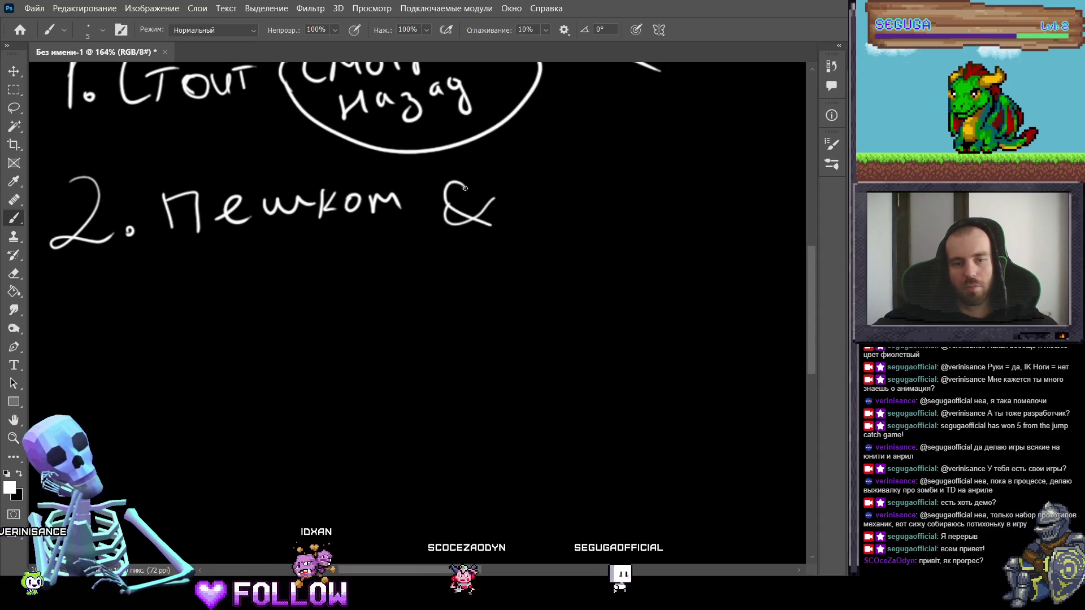
pyautogui.hotkey('ctrl', 'z')
pyautogui.hotkey('ctrl', 'z')
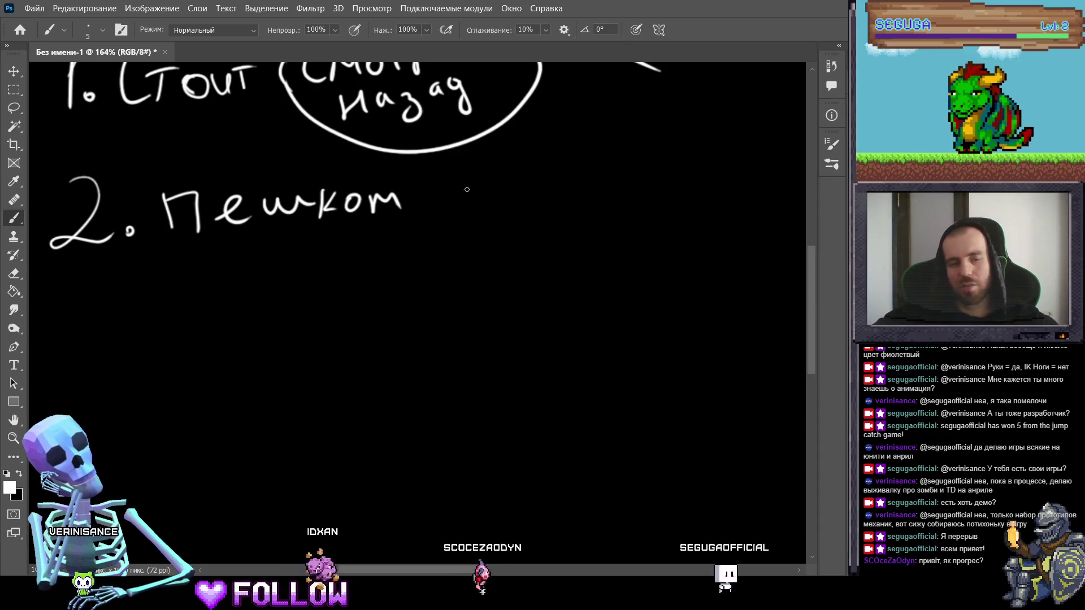
pyautogui.moveTo(478, 182)
pyautogui.mouseDown()
pyautogui.moveTo(455, 224)
pyautogui.moveTo(478, 182)
pyautogui.moveTo(429, 222)
pyautogui.moveTo(455, 184)
pyautogui.mouseUp()
pyautogui.hotkey('ctrl', 'z')
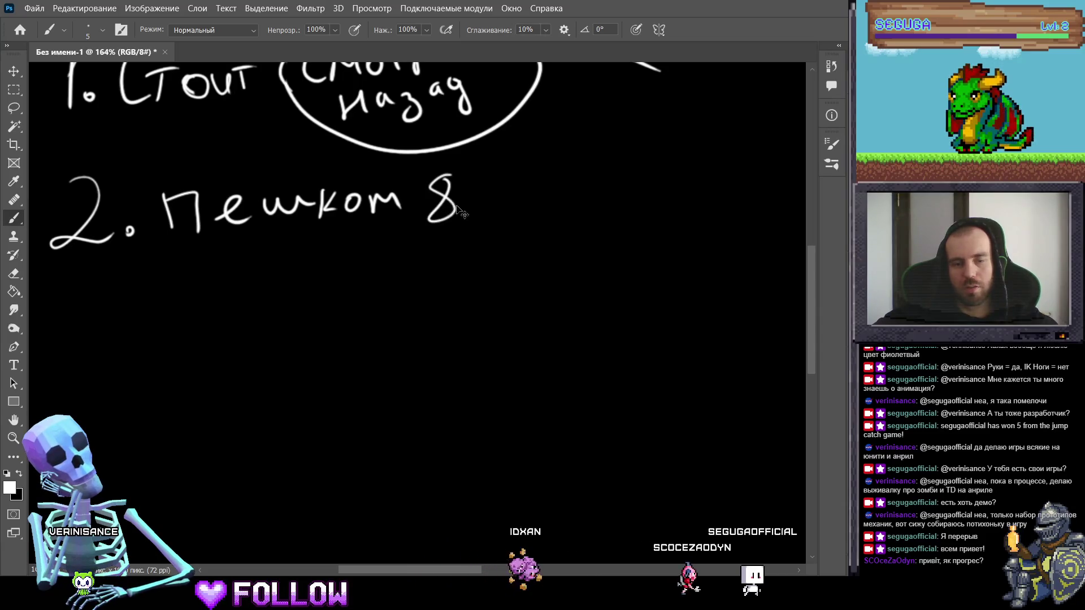
pyautogui.hotkey('ctrl', 'z')
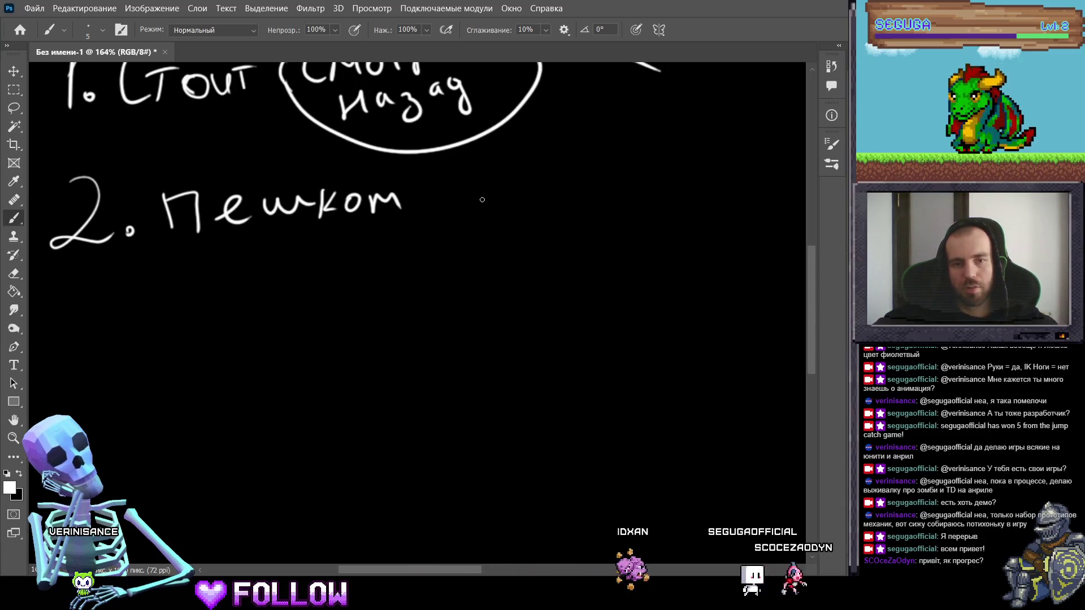
pyautogui.moveTo(485, 195)
pyautogui.mouseDown()
pyautogui.moveTo(481, 215)
pyautogui.moveTo(457, 208)
pyautogui.moveTo(463, 187)
pyautogui.moveTo(460, 232)
pyautogui.mouseUp()
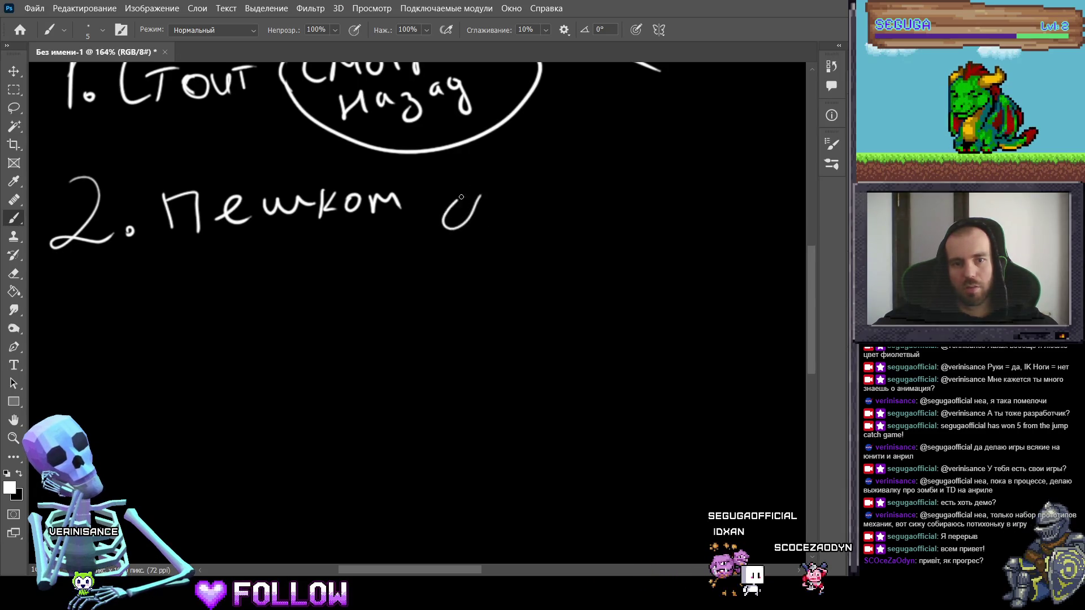
# Step: Handwrite 'смотреть назад' after the symbol and enclose the words in an oval
pyautogui.hscroll(3, 477, 215)
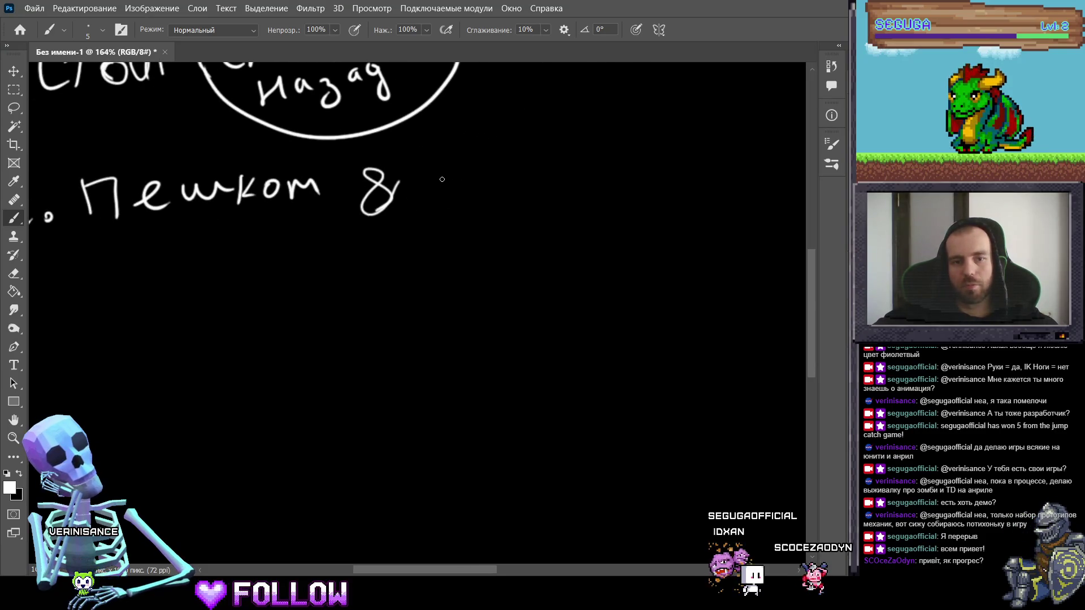
pyautogui.moveTo(435, 181)
pyautogui.mouseDown()
pyautogui.moveTo(455, 198)
pyautogui.moveTo(493, 187)
pyautogui.moveTo(532, 194)
pyautogui.moveTo(626, 170)
pyautogui.mouseUp()
pyautogui.moveTo(482, 213); pyautogui.dragTo(523, 226)
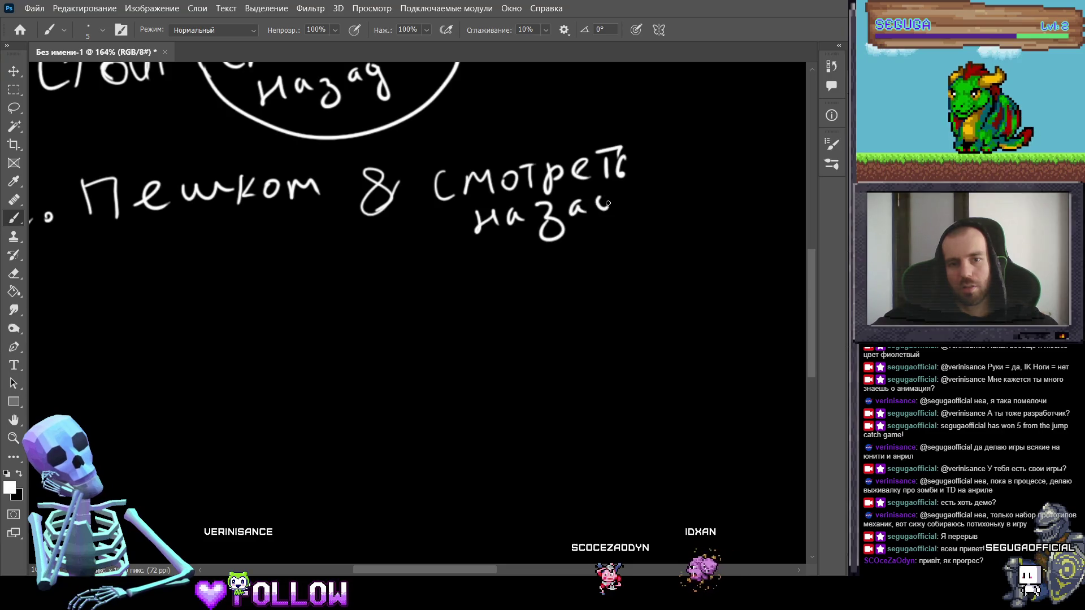
pyautogui.moveTo(608, 203); pyautogui.dragTo(620, 199)
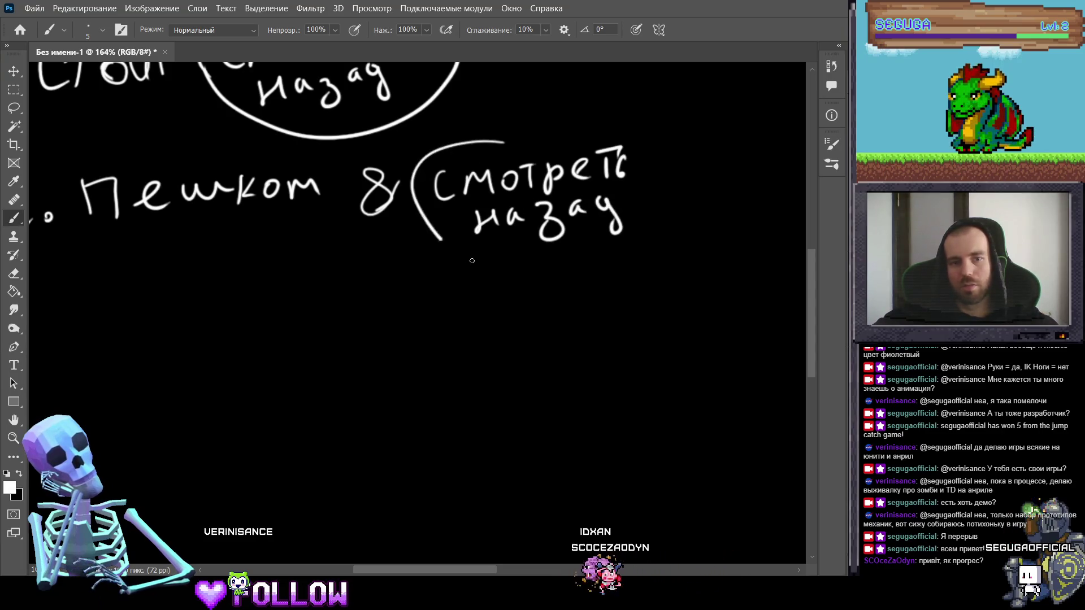
pyautogui.moveTo(472, 261); pyautogui.dragTo(530, 127)
pyautogui.moveTo(491, 236); pyautogui.dragTo(441, 285)
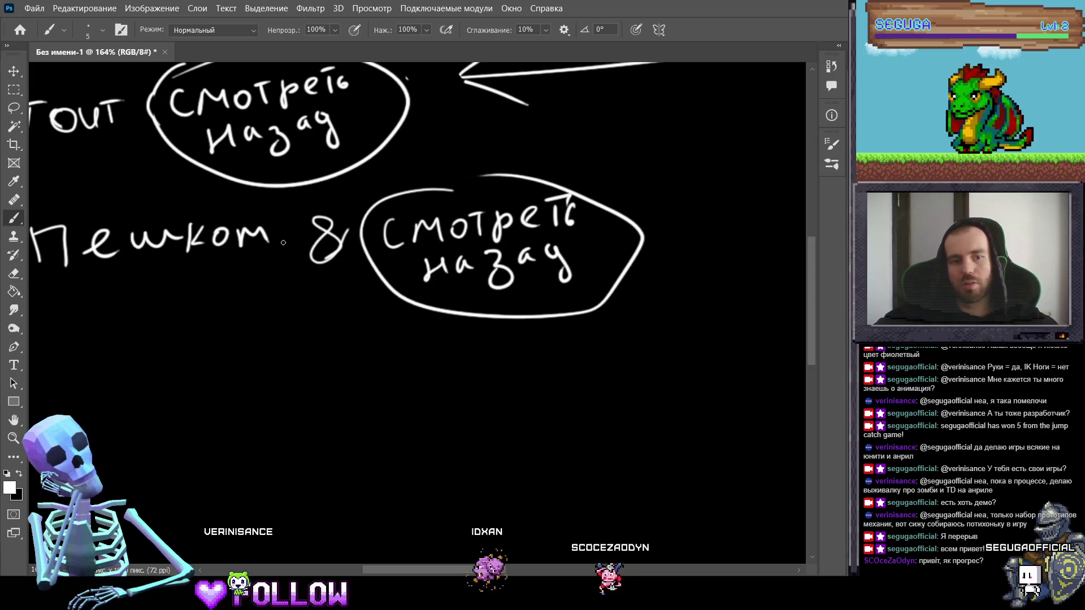
# Step: Brush an arrow out of the second oval pointing to a handwritten 'Код'
pyautogui.moveTo(284, 242); pyautogui.dragTo(120, 221)
pyautogui.moveTo(480, 207)
pyautogui.mouseDown()
pyautogui.moveTo(557, 211)
pyautogui.moveTo(530, 226)
pyautogui.mouseUp()
pyautogui.moveTo(607, 251); pyautogui.dragTo(479, 233)
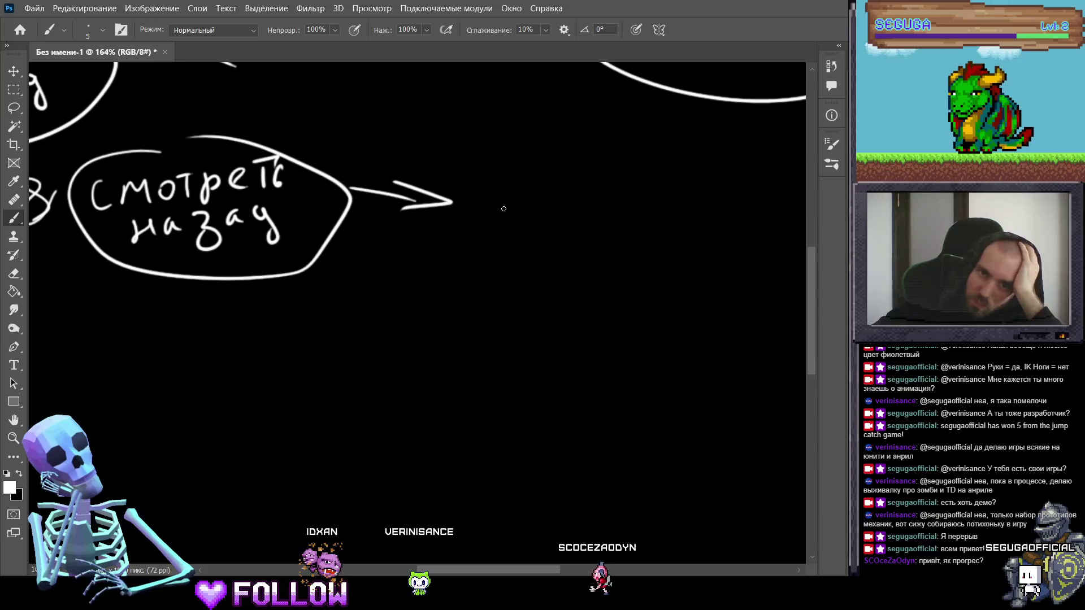
pyautogui.moveTo(496, 195)
pyautogui.mouseDown()
pyautogui.moveTo(497, 227)
pyautogui.moveTo(516, 226)
pyautogui.mouseUp()
pyautogui.moveTo(551, 203)
pyautogui.mouseDown()
pyautogui.moveTo(534, 212)
pyautogui.moveTo(553, 205)
pyautogui.mouseUp()
pyautogui.moveTo(568, 202)
pyautogui.mouseDown()
pyautogui.moveTo(560, 212)
pyautogui.moveTo(592, 226)
pyautogui.mouseUp()
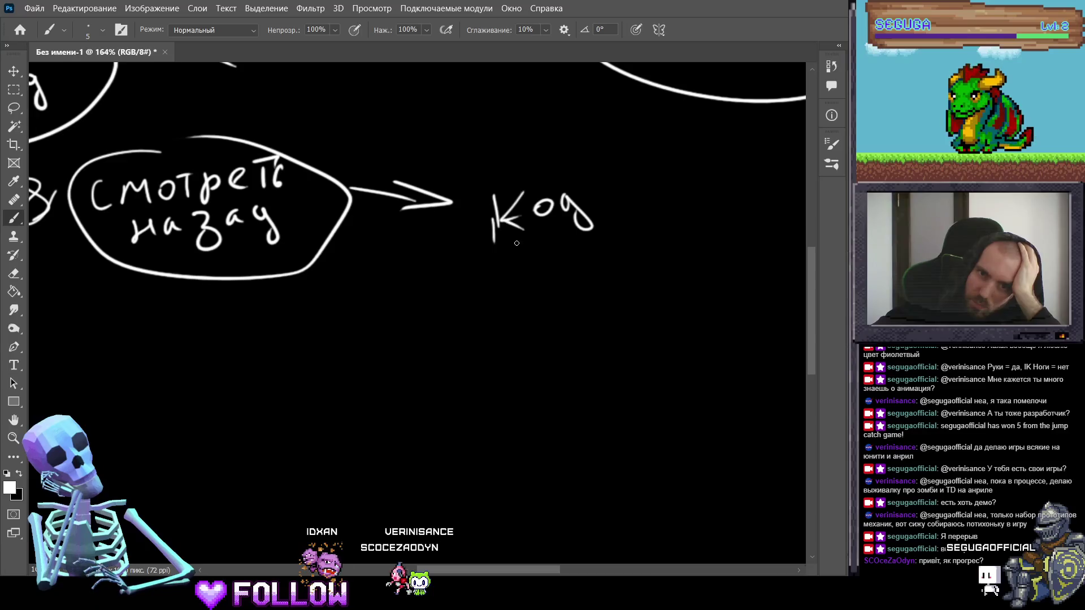
pyautogui.moveTo(493, 195); pyautogui.dragTo(493, 243)
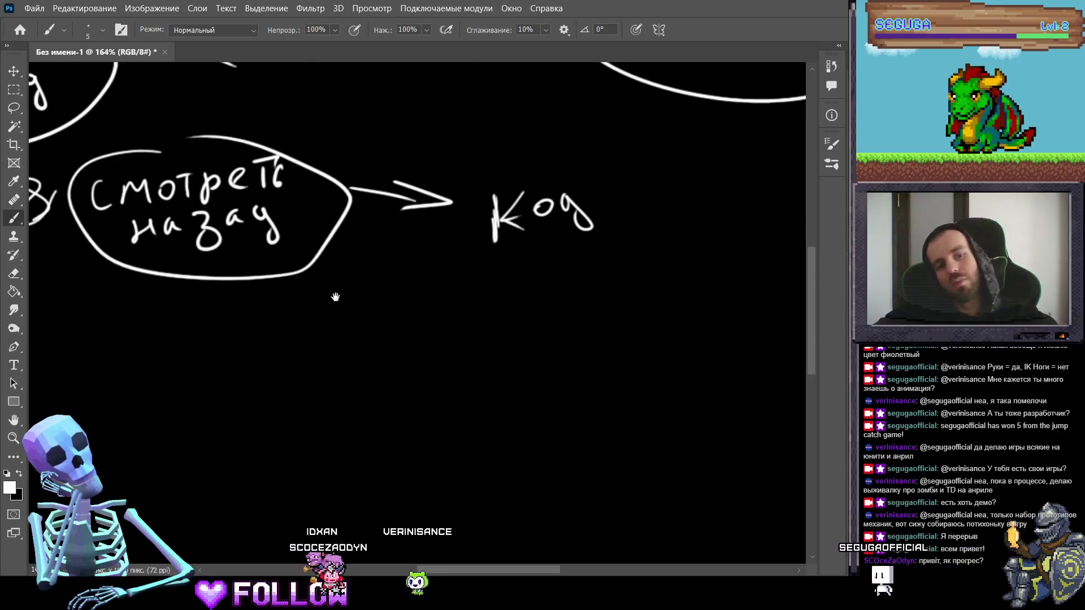
# Step: Write '3.' below item 2 and zoom out to see more of the list
pyautogui.moveTo(334, 296)
pyautogui.mouseDown()
pyautogui.moveTo(486, 259)
pyautogui.moveTo(409, 238)
pyautogui.mouseUp()
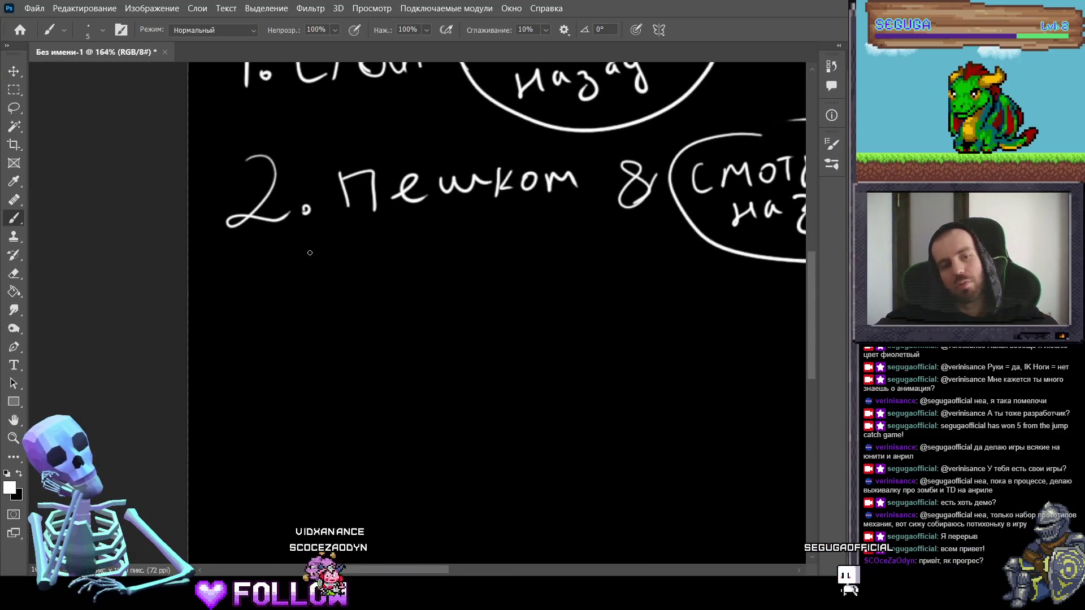
pyautogui.moveTo(252, 286)
pyautogui.mouseDown()
pyautogui.moveTo(282, 311)
pyautogui.moveTo(237, 342)
pyautogui.mouseUp()
pyautogui.click(309, 328)
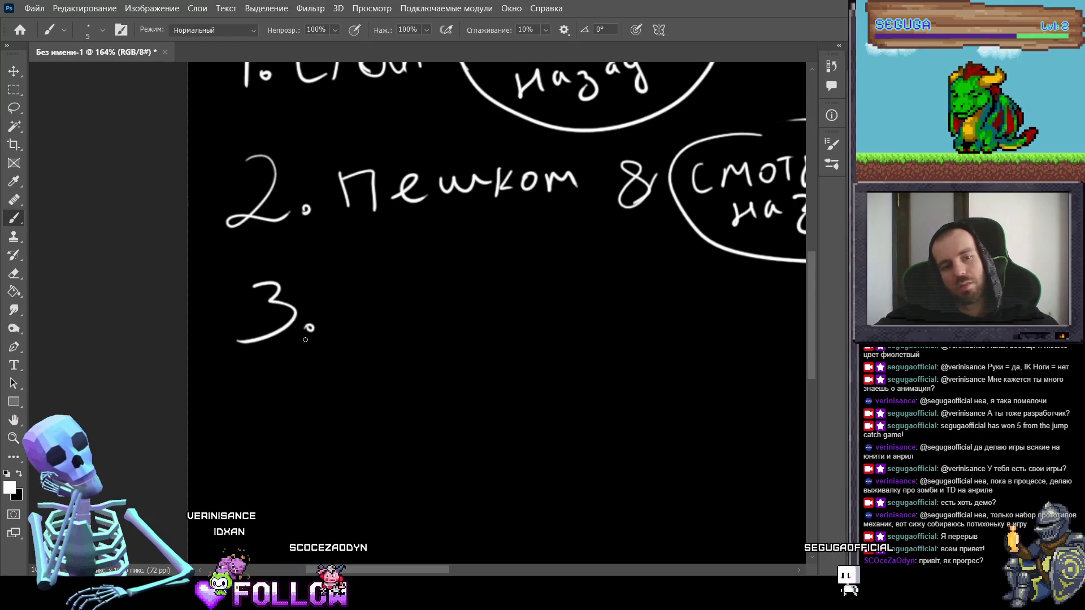
pyautogui.hscroll(2, 332, 293)
pyautogui.press('z')
pyautogui.moveTo(343, 302); pyautogui.dragTo(327, 282)
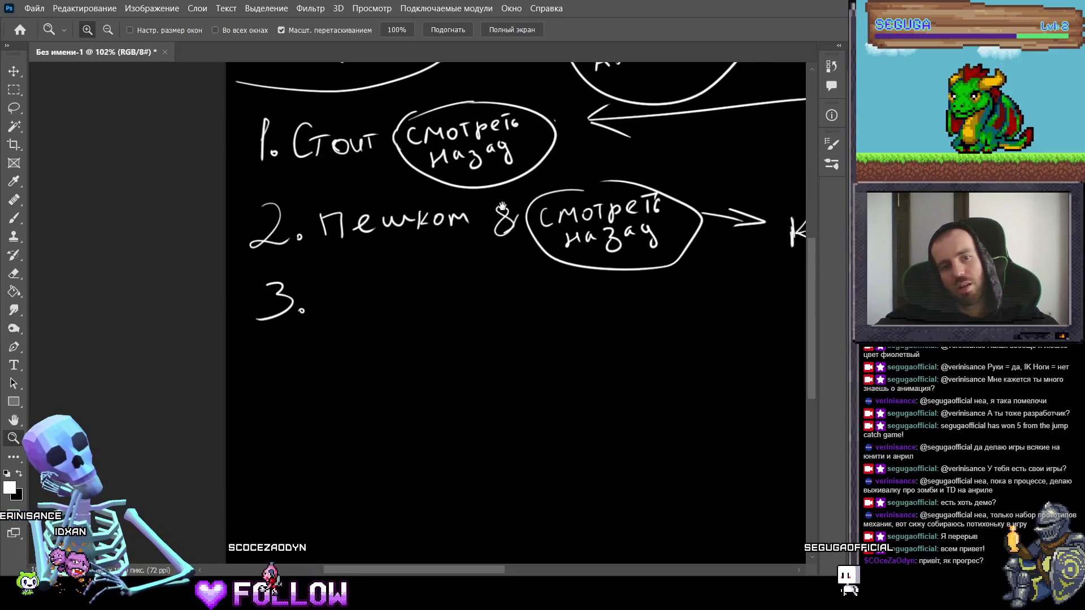
pyautogui.hscroll(2, 370, 169)
pyautogui.scroll(1, 374, 204)
pyautogui.hscroll(2, 509, 226)
pyautogui.scroll(-1, 509, 226)
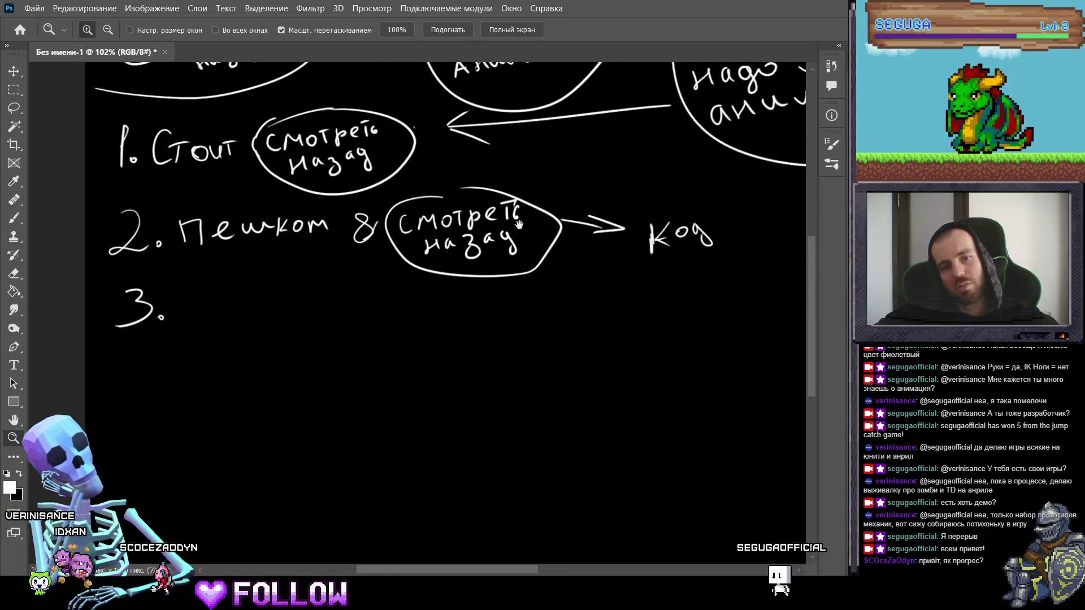
# Step: Erase the arrow and 'Код' beside oval two and brush 'W+Click' in their place
pyautogui.press('e')
pyautogui.moveTo(690, 235)
pyautogui.mouseDown()
pyautogui.moveTo(706, 231)
pyautogui.moveTo(625, 243)
pyautogui.moveTo(589, 226)
pyautogui.mouseUp()
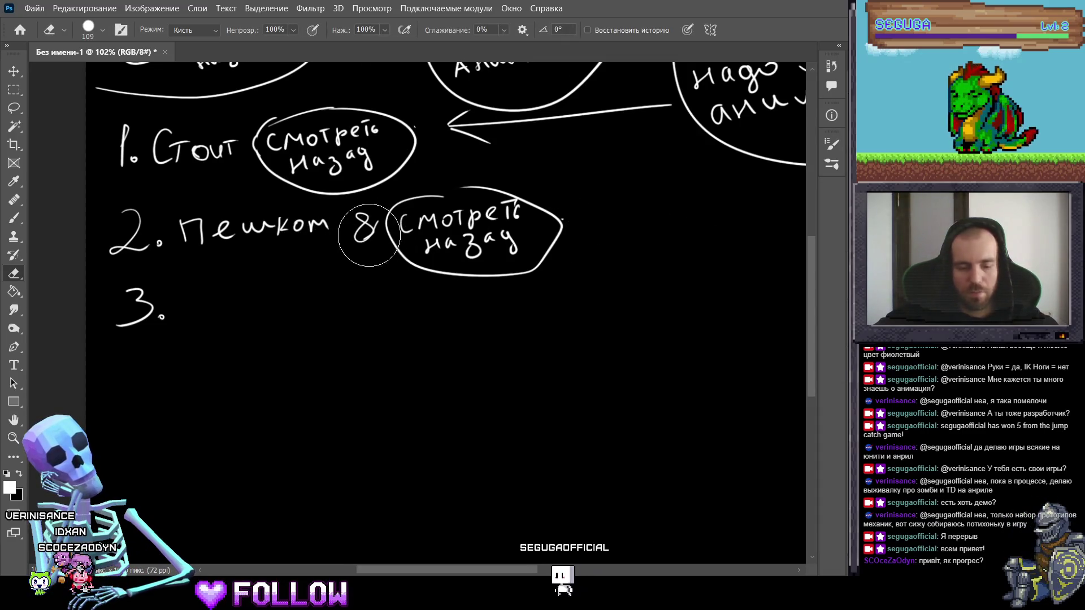
pyautogui.press('b')
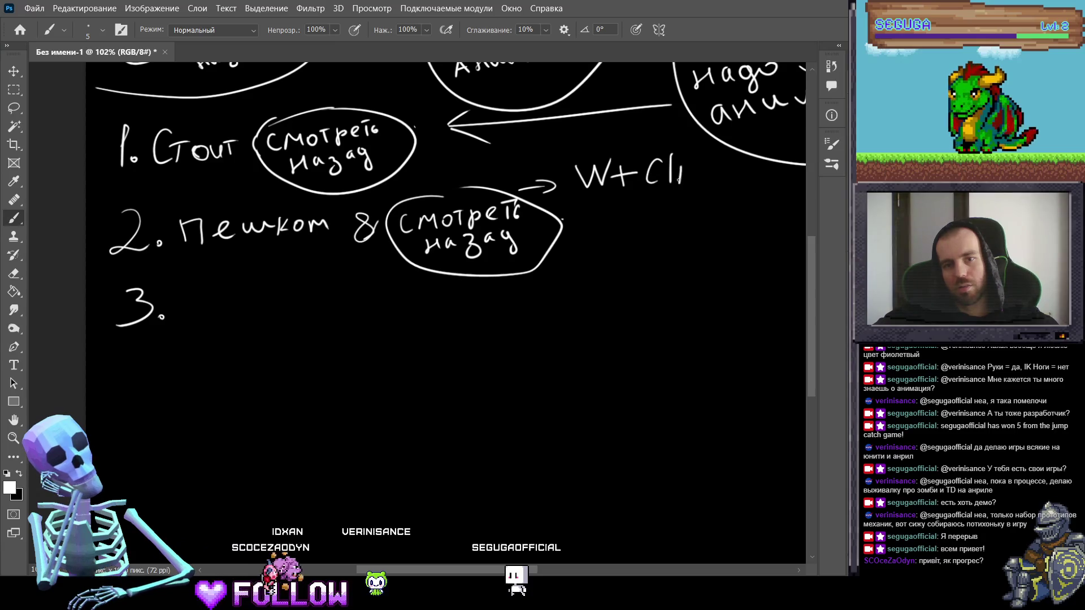
pyautogui.moveTo(687, 168); pyautogui.dragTo(687, 183)
pyautogui.moveTo(704, 168)
pyautogui.mouseDown()
pyautogui.moveTo(696, 182)
pyautogui.moveTo(726, 182)
pyautogui.mouseUp()
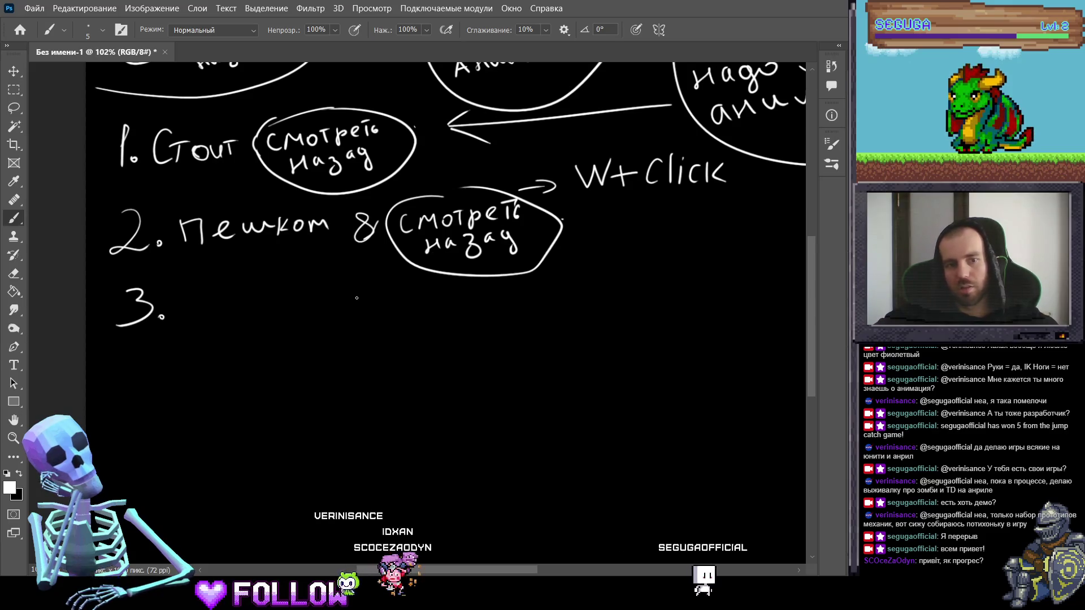
pyautogui.hscroll(-3, 357, 298)
pyautogui.scroll(-1, 357, 298)
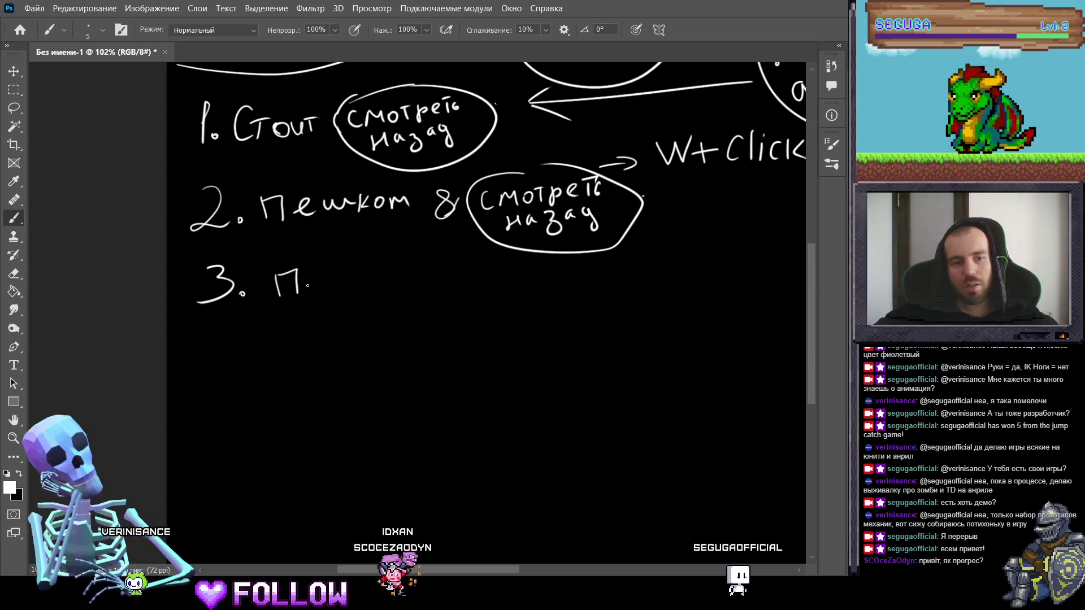
# Step: Erase the stray letter after '3.' and write 'бег & смотреть назад'
pyautogui.press('e')
pyautogui.moveTo(328, 281); pyautogui.dragTo(308, 287)
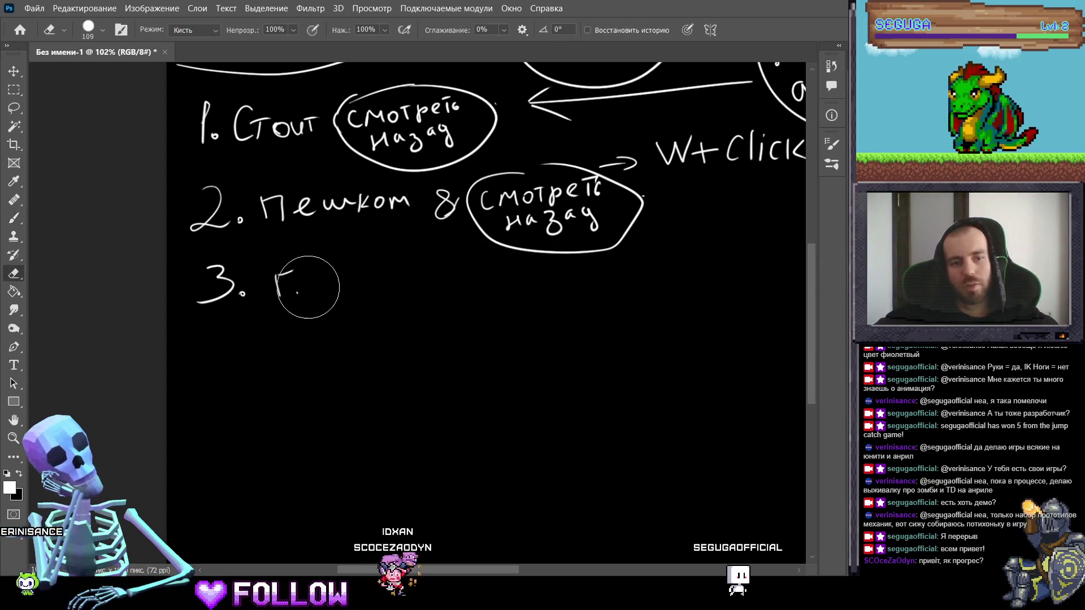
pyautogui.press('b')
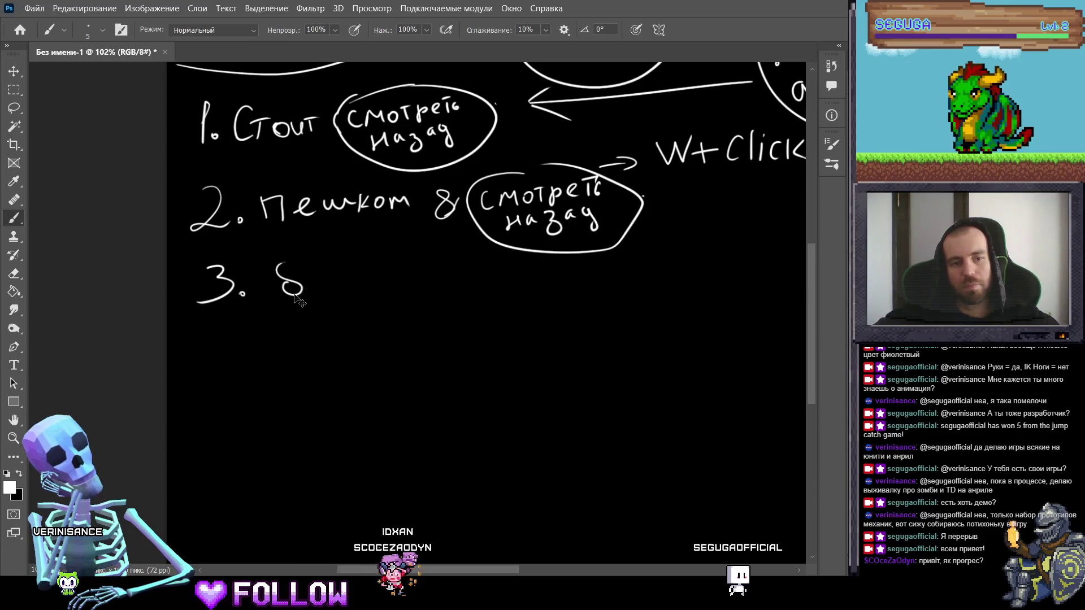
pyautogui.hotkey('ctrl', 'z')
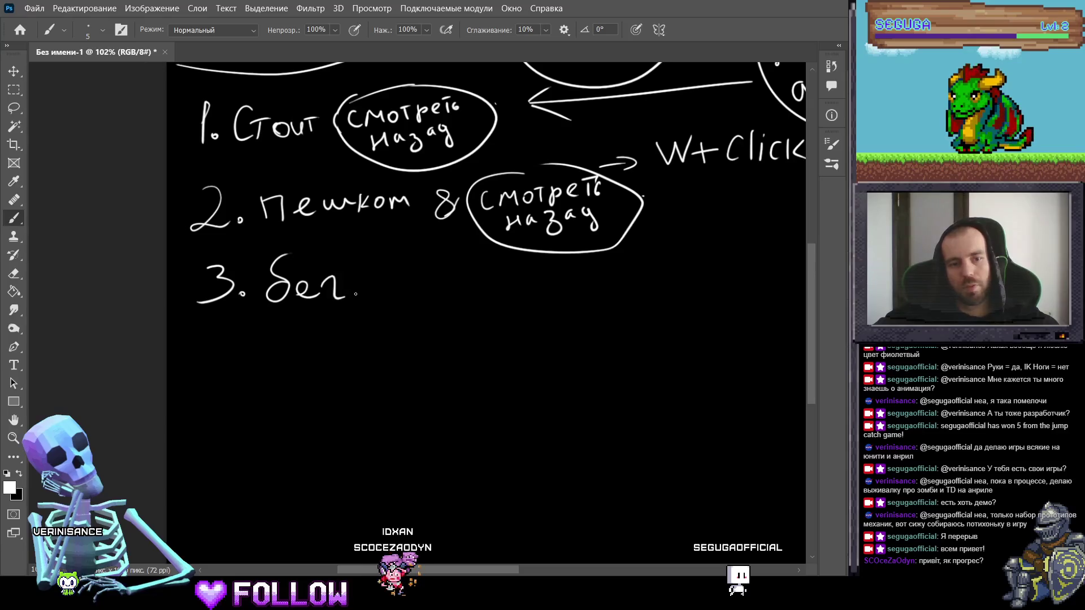
pyautogui.moveTo(375, 274); pyautogui.dragTo(377, 296)
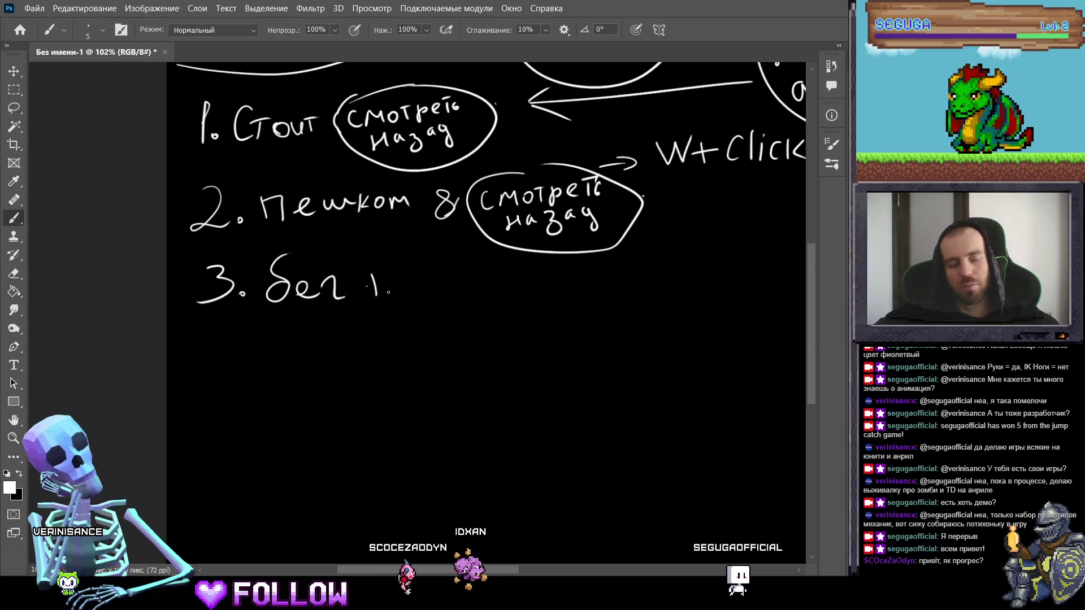
pyautogui.hotkey('ctrl', 'z')
pyautogui.hotkey('ctrl', 'z')
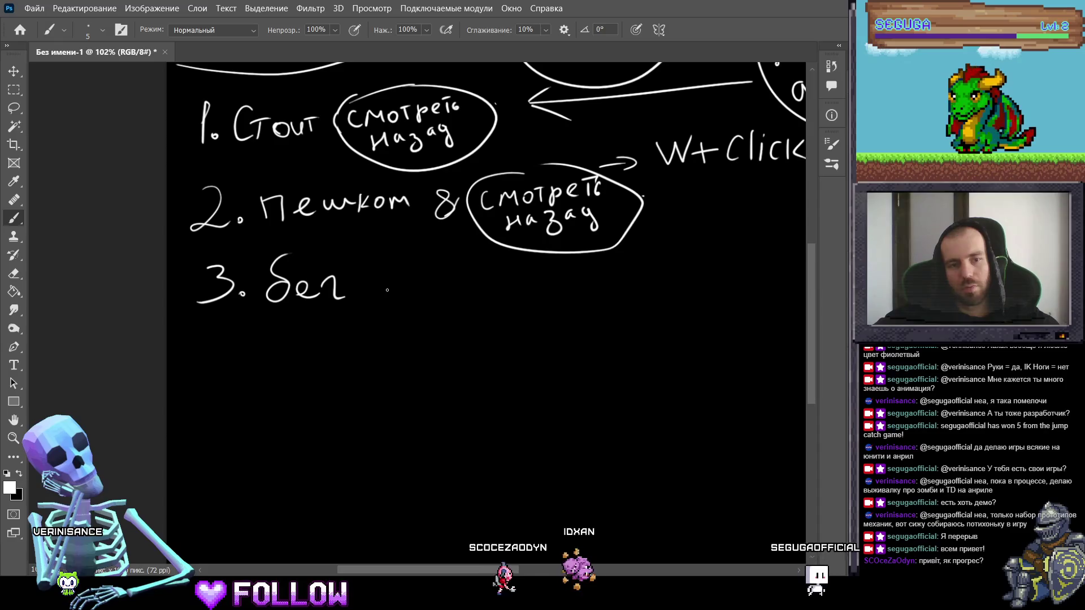
pyautogui.moveTo(387, 290)
pyautogui.mouseDown()
pyautogui.moveTo(367, 285)
pyautogui.moveTo(374, 274)
pyautogui.moveTo(389, 302)
pyautogui.moveTo(356, 271)
pyautogui.moveTo(388, 291)
pyautogui.moveTo(458, 277)
pyautogui.mouseUp()
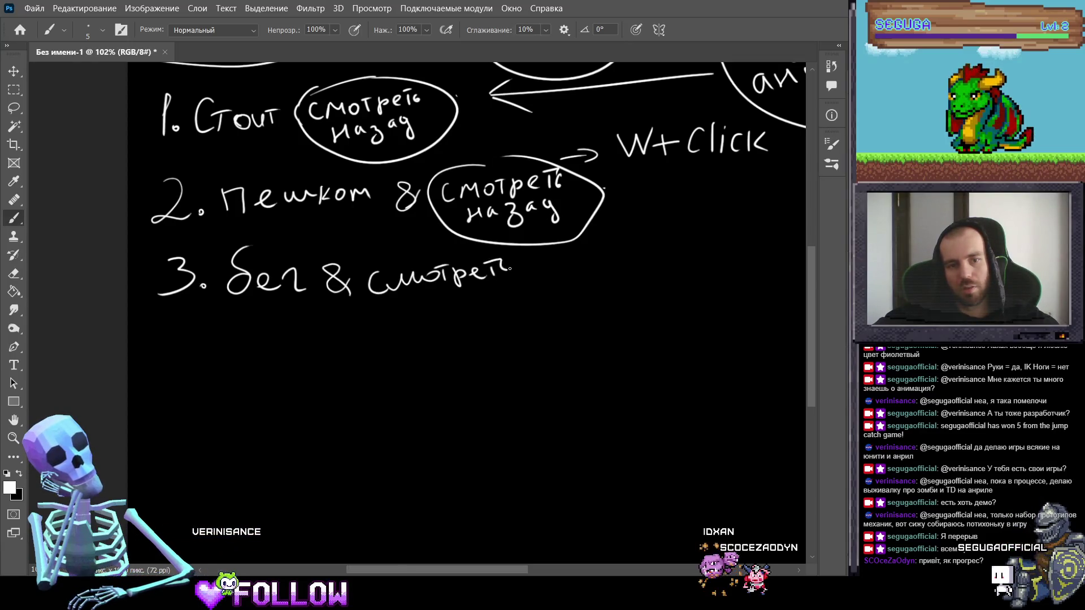
pyautogui.moveTo(425, 317)
pyautogui.mouseDown()
pyautogui.moveTo(434, 306)
pyautogui.moveTo(490, 300)
pyautogui.mouseUp()
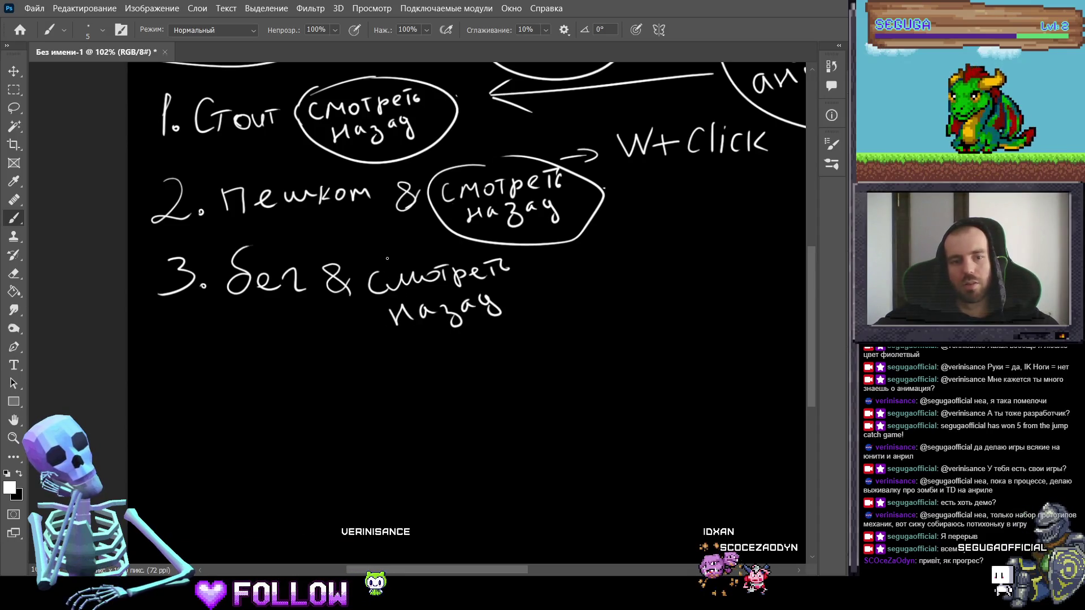
# Step: Draw an arrow from the third oval to 'W+Shift+Click', then zoom out to the whole drawing
pyautogui.moveTo(416, 274)
pyautogui.mouseDown()
pyautogui.moveTo(295, 255)
pyautogui.moveTo(462, 266)
pyautogui.moveTo(564, 231)
pyautogui.mouseUp()
pyautogui.moveTo(546, 226); pyautogui.dragTo(545, 246)
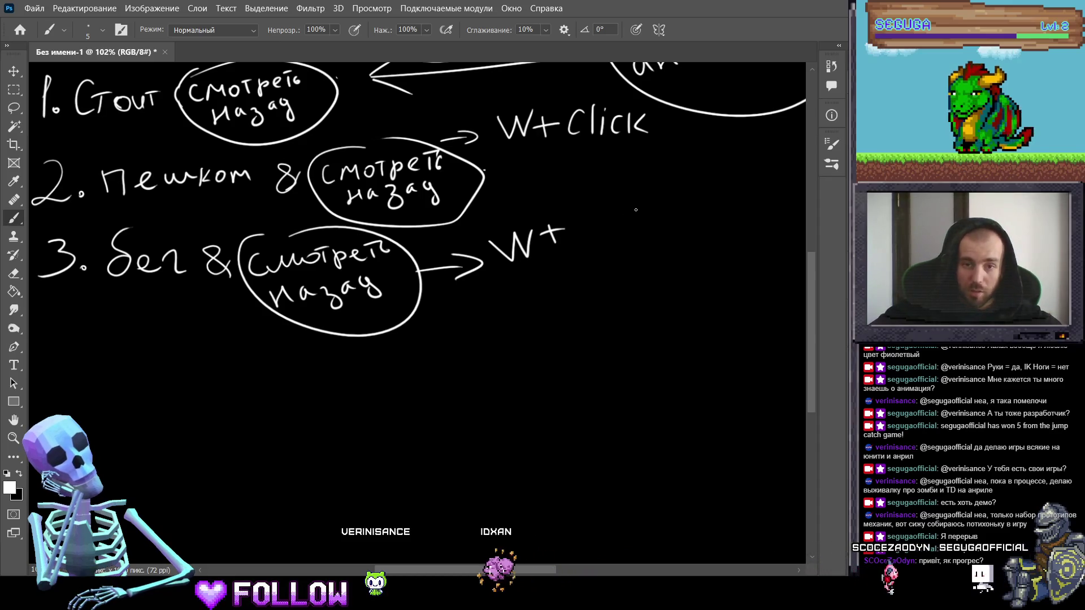
pyautogui.moveTo(596, 200)
pyautogui.mouseDown()
pyautogui.moveTo(580, 213)
pyautogui.moveTo(577, 244)
pyautogui.moveTo(656, 230)
pyautogui.mouseUp()
pyautogui.click(650, 210)
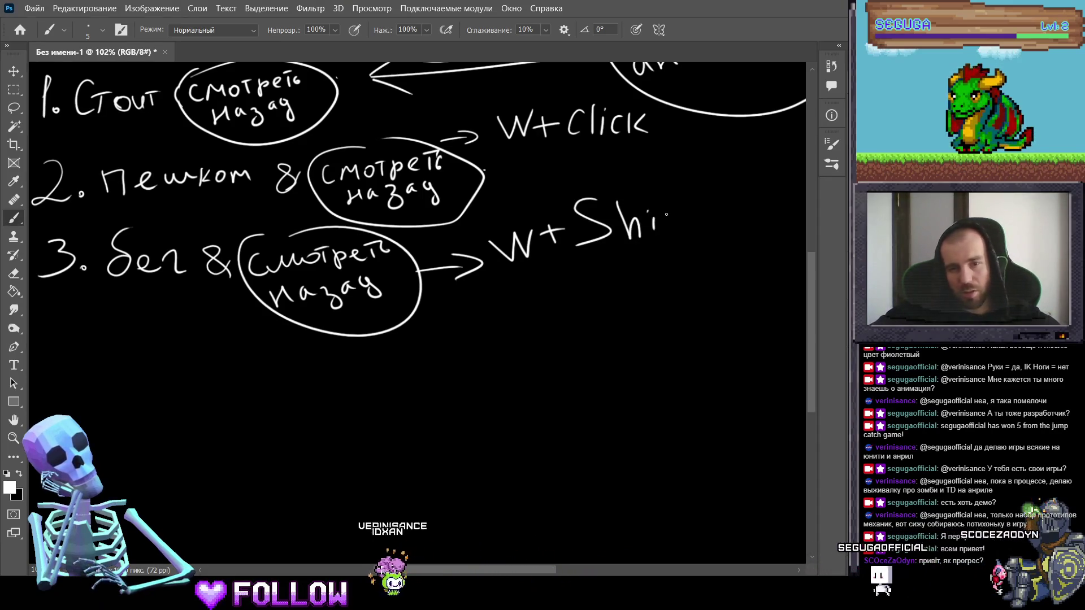
pyautogui.moveTo(673, 195)
pyautogui.mouseDown()
pyautogui.moveTo(665, 244)
pyautogui.moveTo(722, 201)
pyautogui.moveTo(715, 212)
pyautogui.moveTo(656, 214)
pyautogui.mouseUp()
pyautogui.press('z')
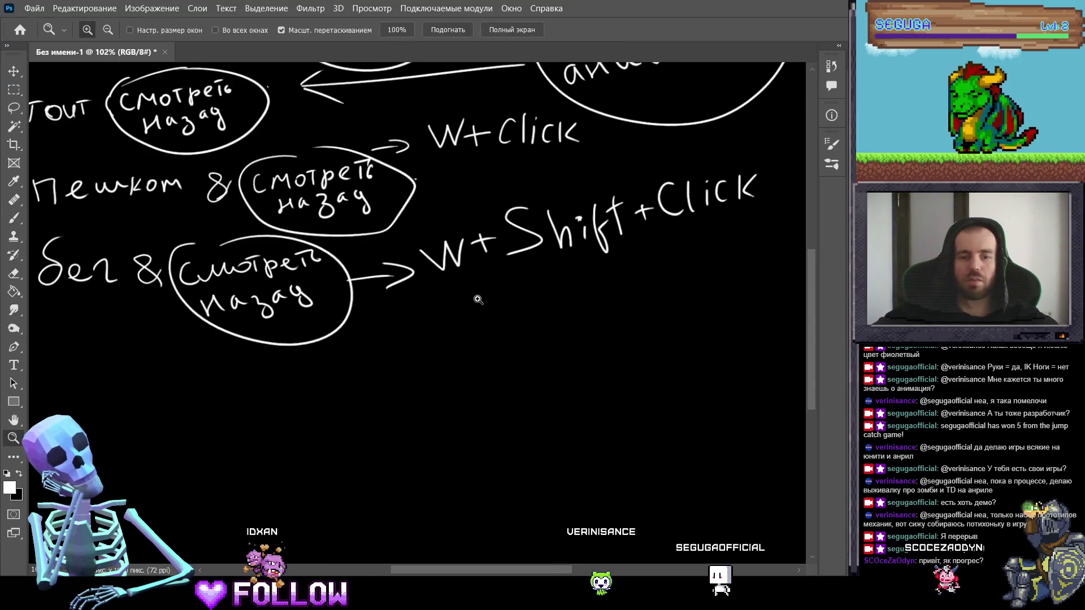
pyautogui.moveTo(523, 304); pyautogui.dragTo(337, 224)
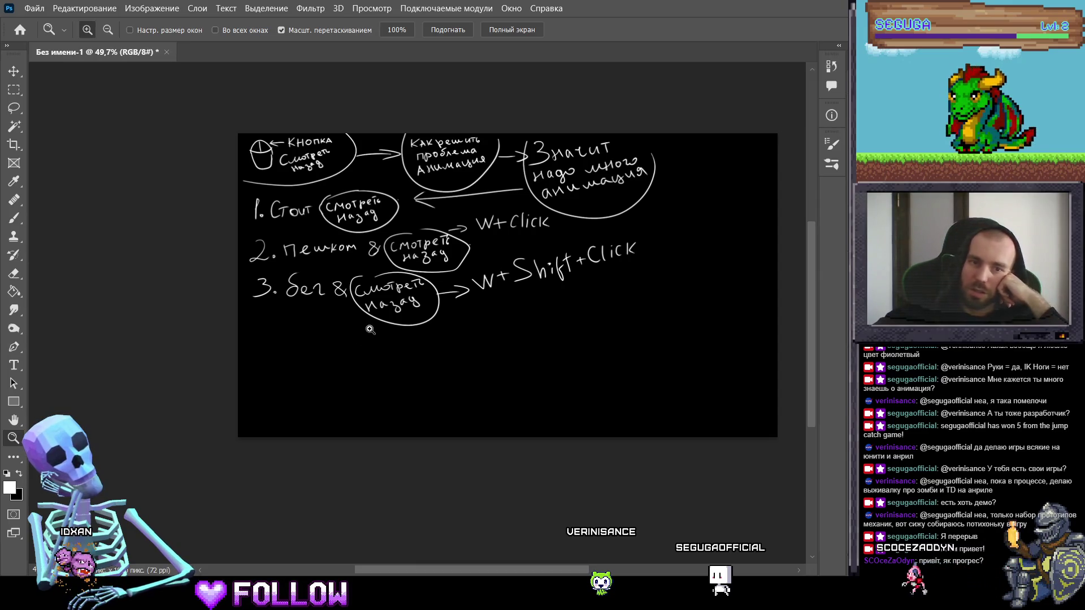
# Step: Brush a long horizontal dividing line across the canvas beneath the list
pyautogui.press('b')
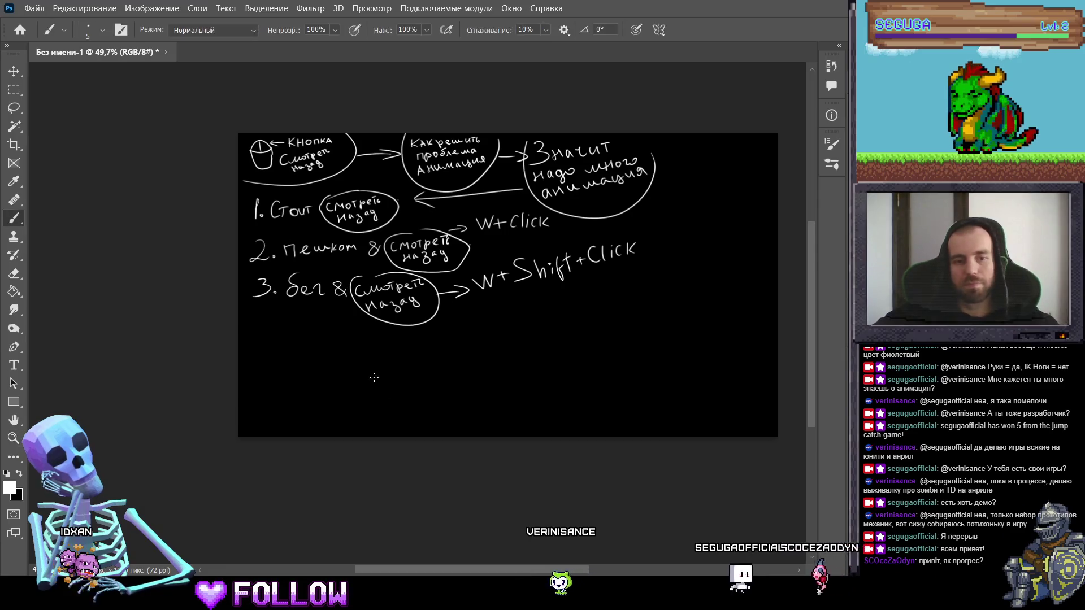
pyautogui.scroll(5, 400, 371)
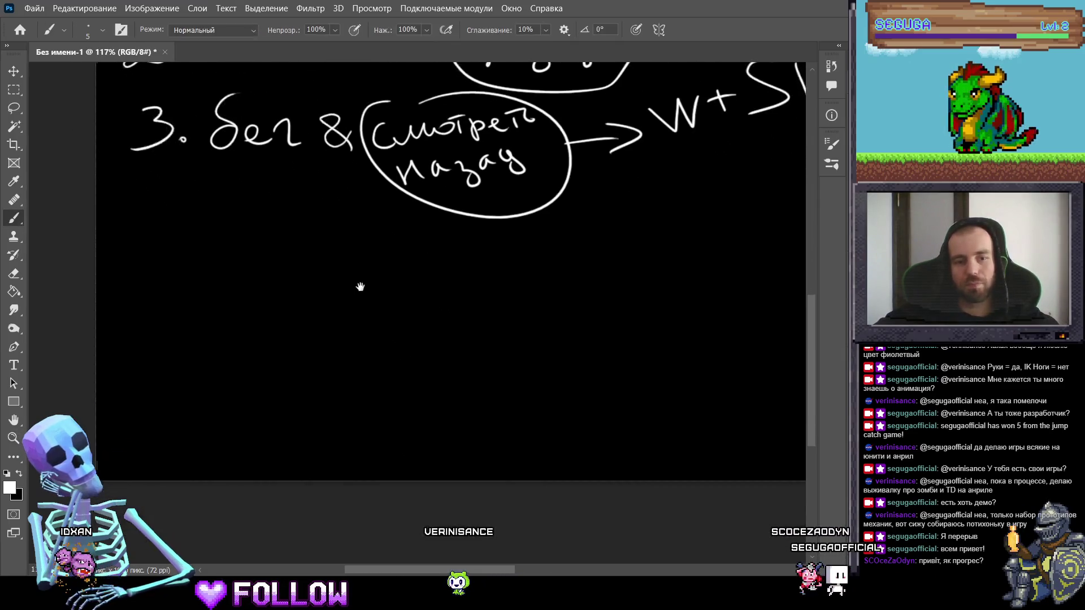
pyautogui.moveTo(115, 252); pyautogui.dragTo(772, 224)
pyautogui.moveTo(614, 272); pyautogui.dragTo(134, 289)
pyautogui.keyDown('shift'); pyautogui.click(476, 244); pyautogui.keyUp('shift')
pyautogui.moveTo(524, 244)
pyautogui.mouseDown()
pyautogui.moveTo(286, 296)
pyautogui.moveTo(533, 286)
pyautogui.mouseUp()
pyautogui.moveTo(353, 375)
pyautogui.mouseDown()
pyautogui.moveTo(473, 274)
pyautogui.moveTo(399, 334)
pyautogui.moveTo(288, 238)
pyautogui.mouseUp()
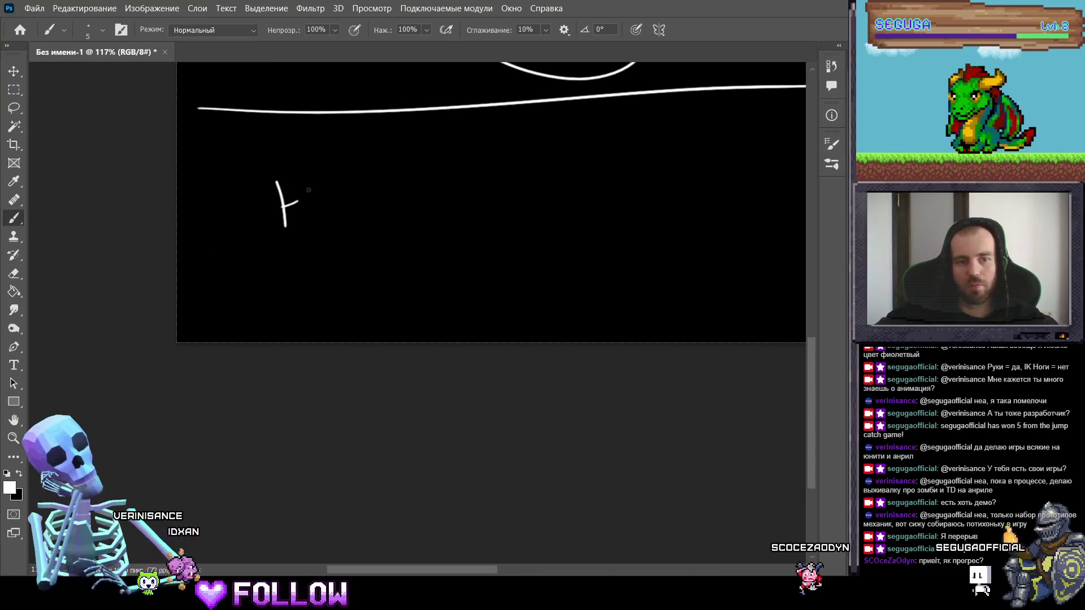
# Step: Handwrite 'НЕ забудь' below the dividing line
pyautogui.moveTo(328, 187); pyautogui.dragTo(343, 187)
pyautogui.moveTo(328, 198)
pyautogui.mouseDown()
pyautogui.moveTo(389, 195)
pyautogui.moveTo(376, 219)
pyautogui.mouseUp()
pyautogui.moveTo(425, 182); pyautogui.dragTo(427, 193)
pyautogui.moveTo(452, 147)
pyautogui.mouseDown()
pyautogui.moveTo(455, 180)
pyautogui.moveTo(483, 173)
pyautogui.mouseUp()
pyautogui.hotkey('ctrl', 'z')
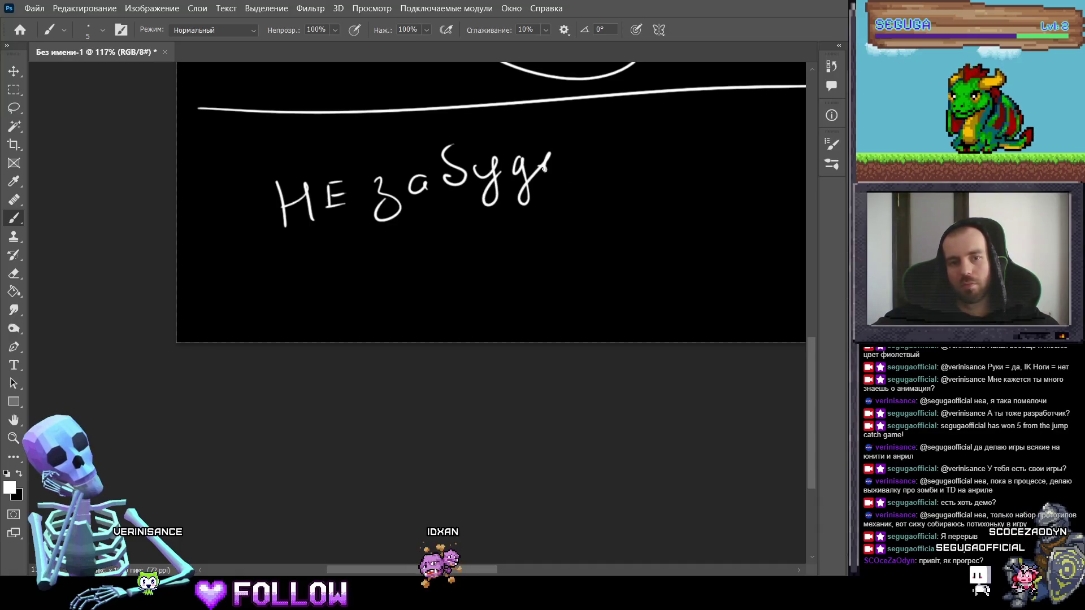
pyautogui.moveTo(583, 189); pyautogui.dragTo(455, 194)
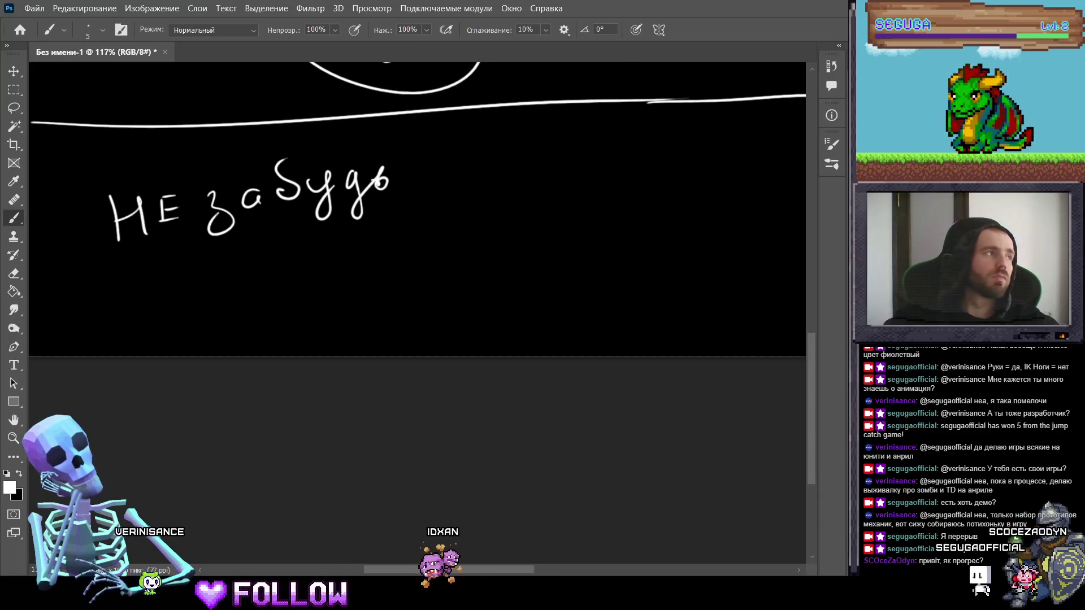
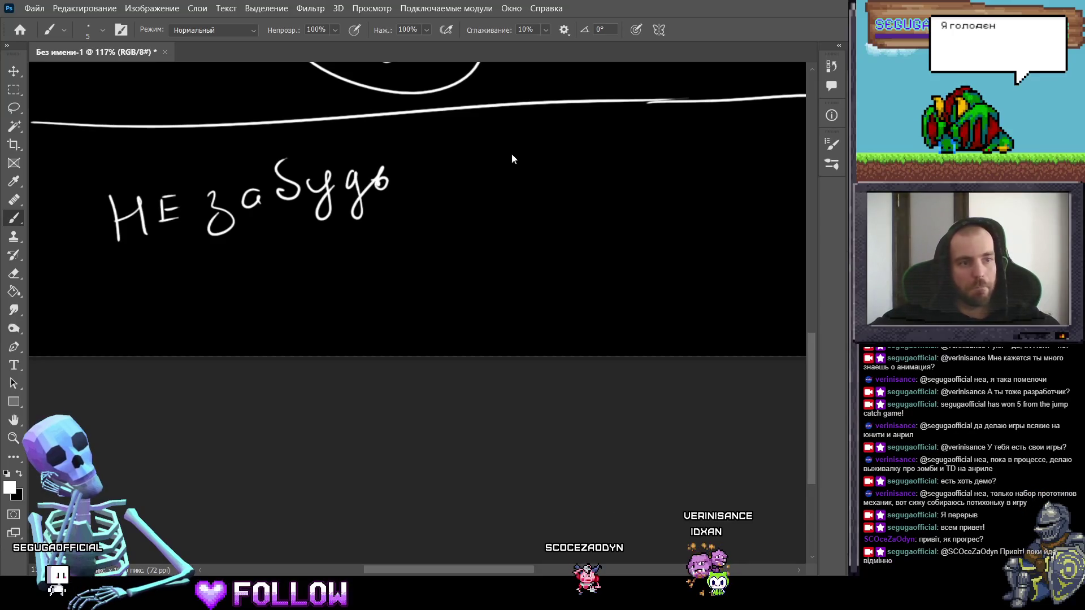
# Step: Handwrite 'смотреть верх' in white beneath 'Не забудь', undoing a stray stroke
pyautogui.moveTo(449, 269)
pyautogui.mouseDown()
pyautogui.moveTo(387, 267)
pyautogui.moveTo(407, 257)
pyautogui.moveTo(394, 232)
pyautogui.mouseUp()
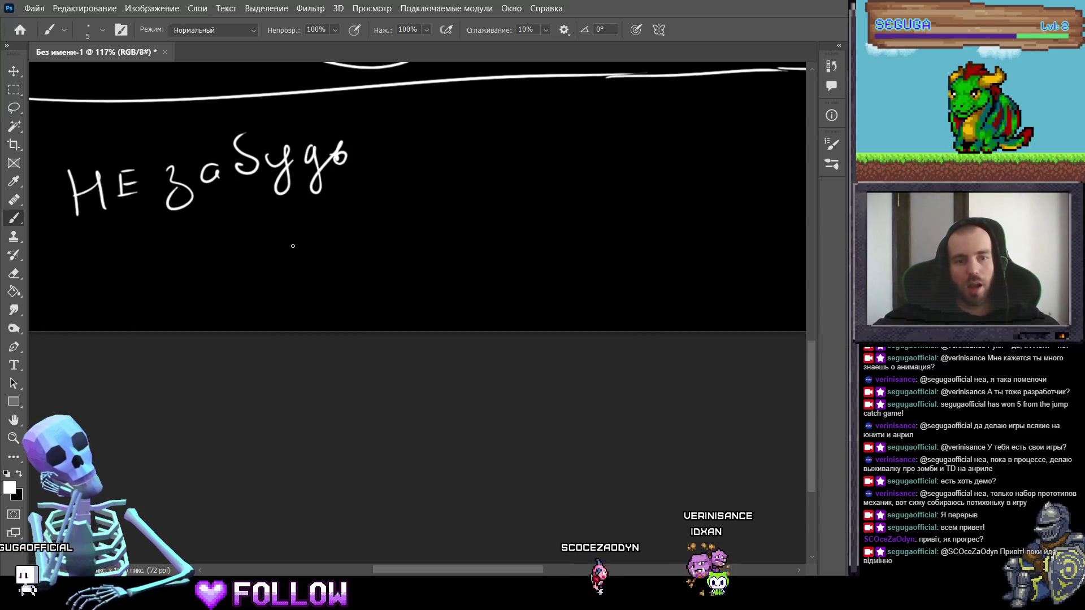
pyautogui.moveTo(298, 240); pyautogui.dragTo(325, 283)
pyautogui.moveTo(343, 244); pyautogui.dragTo(356, 261)
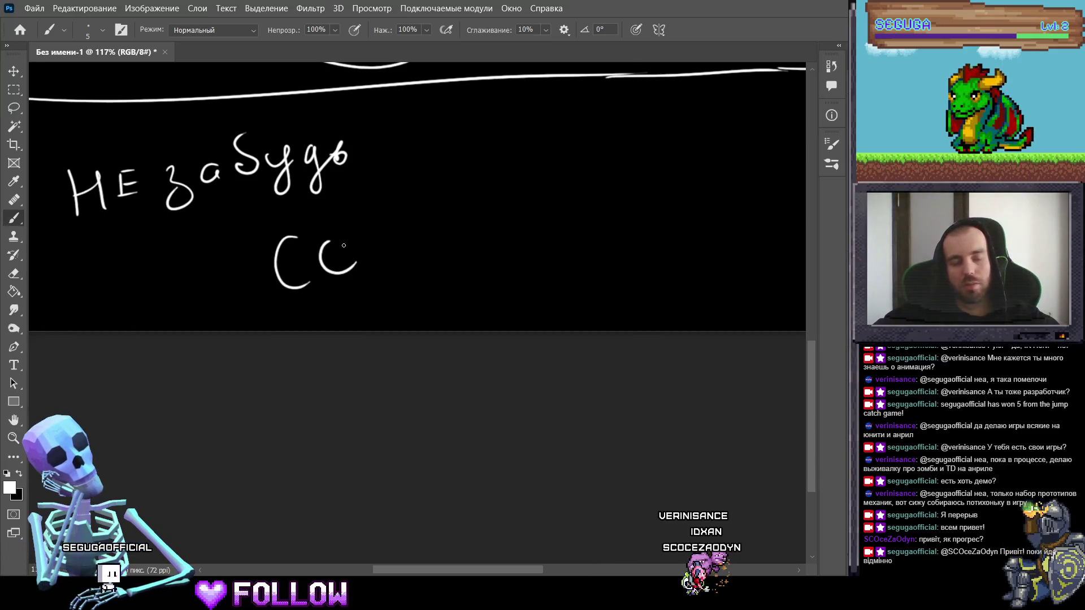
pyautogui.press('z')
pyautogui.hotkey('ctrl', 'z')
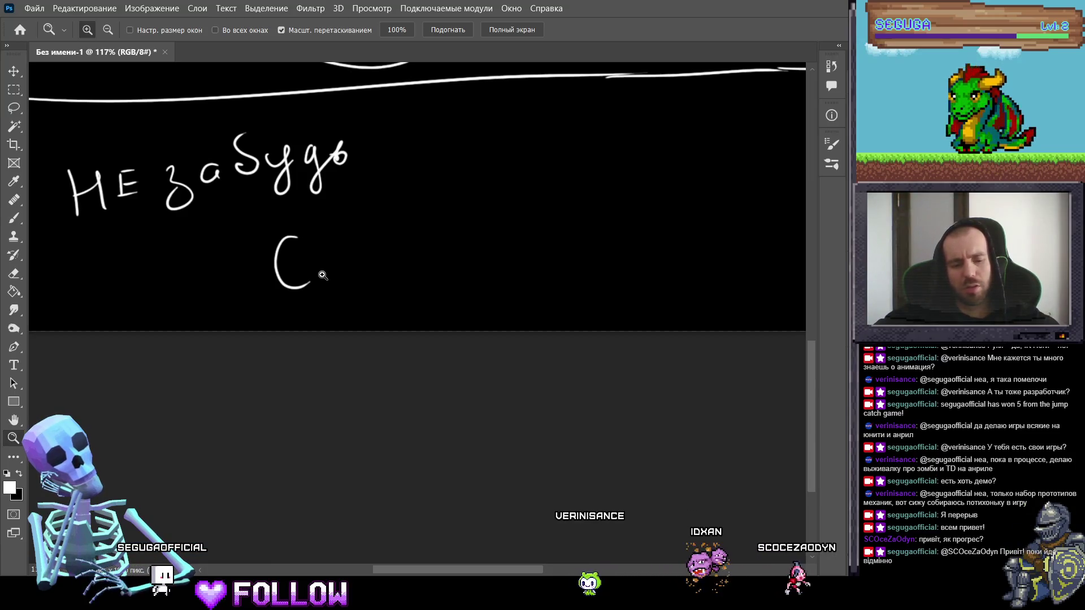
pyautogui.press('b')
pyautogui.moveTo(310, 280)
pyautogui.mouseDown()
pyautogui.moveTo(346, 270)
pyautogui.moveTo(376, 231)
pyautogui.mouseUp()
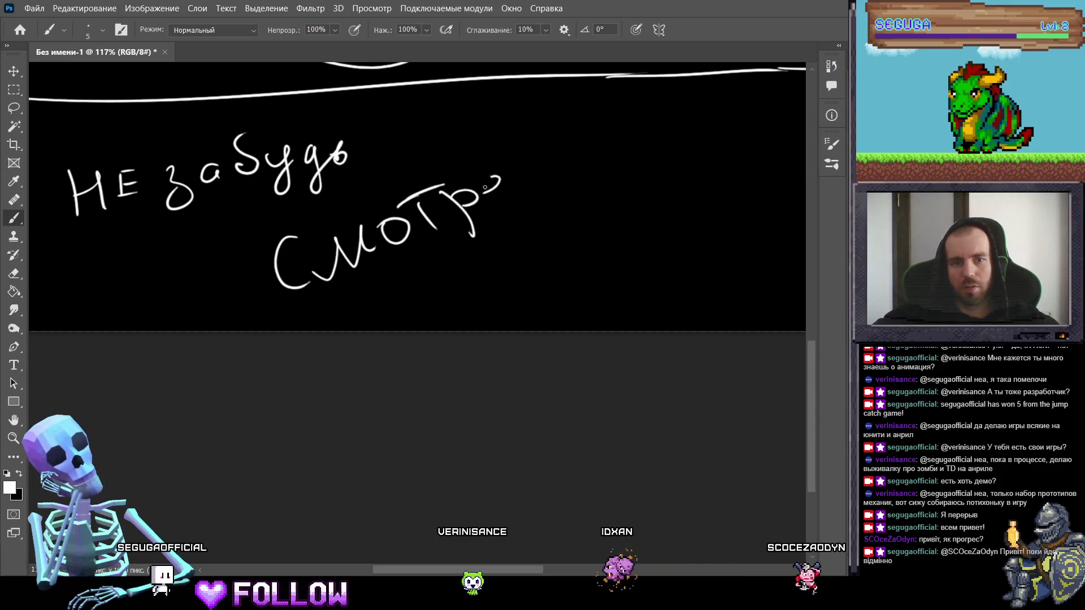
pyautogui.moveTo(485, 187); pyautogui.dragTo(512, 186)
pyautogui.moveTo(526, 169); pyautogui.dragTo(529, 186)
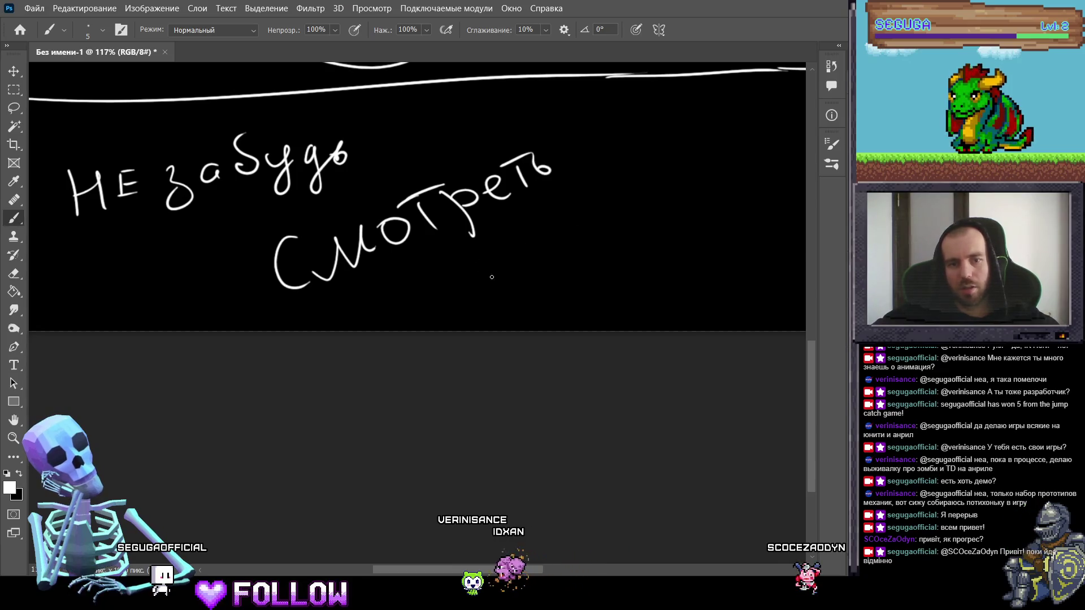
pyautogui.moveTo(491, 255)
pyautogui.mouseDown()
pyautogui.moveTo(500, 282)
pyautogui.moveTo(577, 262)
pyautogui.moveTo(596, 218)
pyautogui.moveTo(441, 265)
pyautogui.mouseUp()
# Step: Draw an arrow, handwrite 'это только стоит' after it, then zoom out to the whole page
pyautogui.moveTo(452, 194)
pyautogui.mouseDown()
pyautogui.moveTo(503, 190)
pyautogui.moveTo(497, 220)
pyautogui.mouseUp()
pyautogui.moveTo(571, 227); pyautogui.dragTo(438, 235)
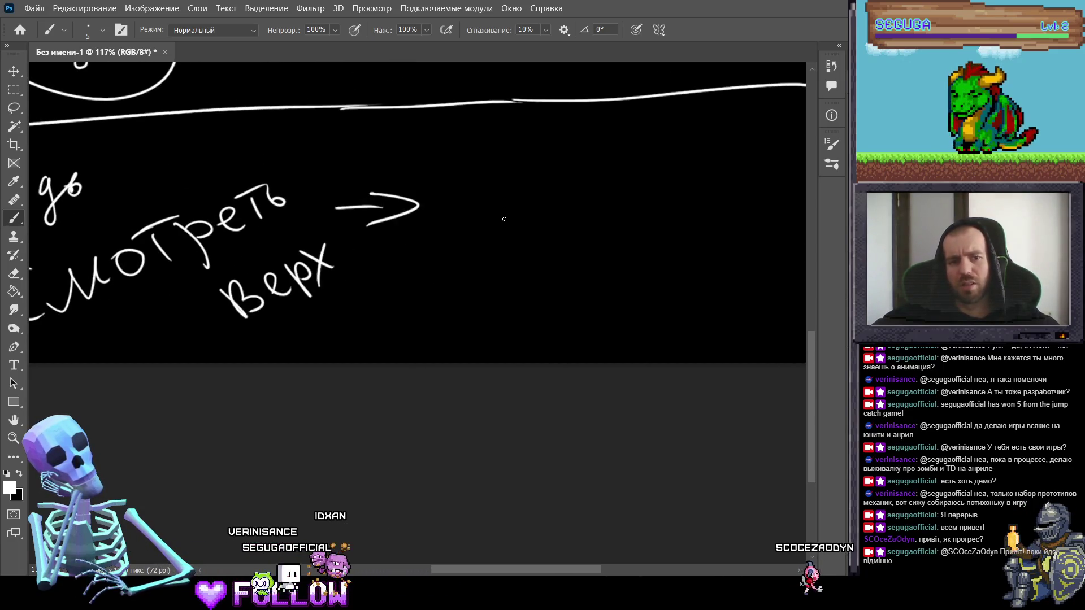
pyautogui.moveTo(501, 218)
pyautogui.mouseDown()
pyautogui.moveTo(384, 216)
pyautogui.moveTo(381, 231)
pyautogui.moveTo(418, 214)
pyautogui.mouseUp()
pyautogui.moveTo(427, 195); pyautogui.dragTo(429, 226)
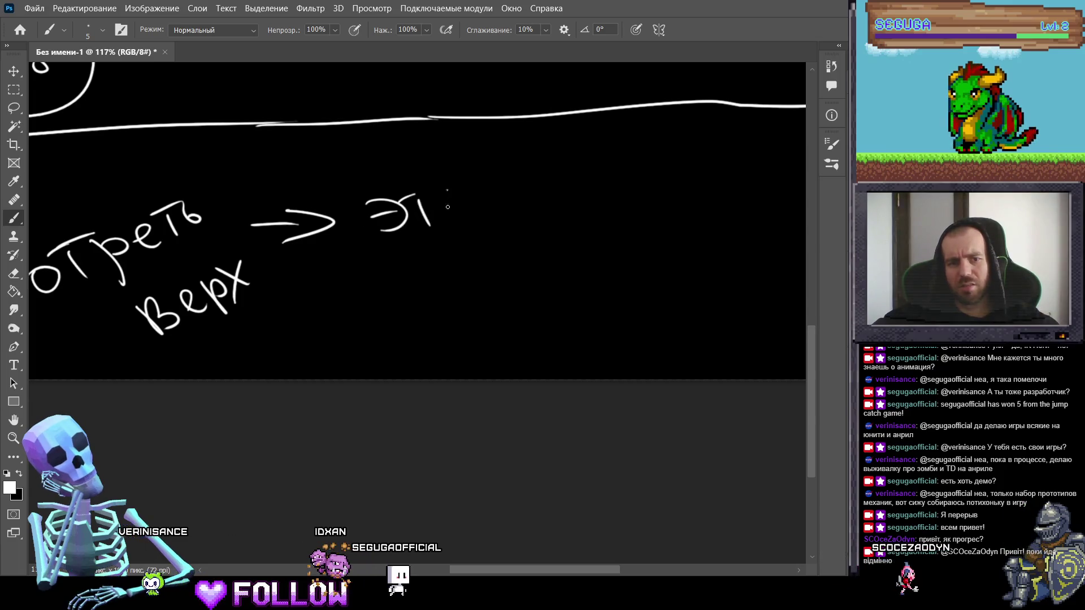
pyautogui.moveTo(461, 191); pyautogui.dragTo(459, 192)
pyautogui.scroll(-2, 460, 258)
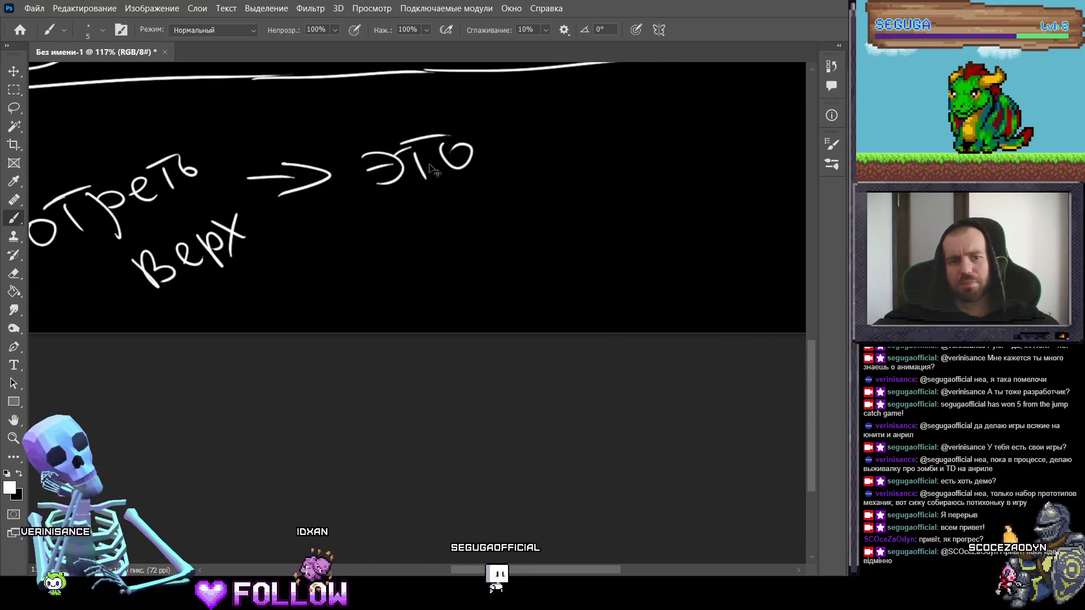
pyautogui.hotkey('ctrl', 'z')
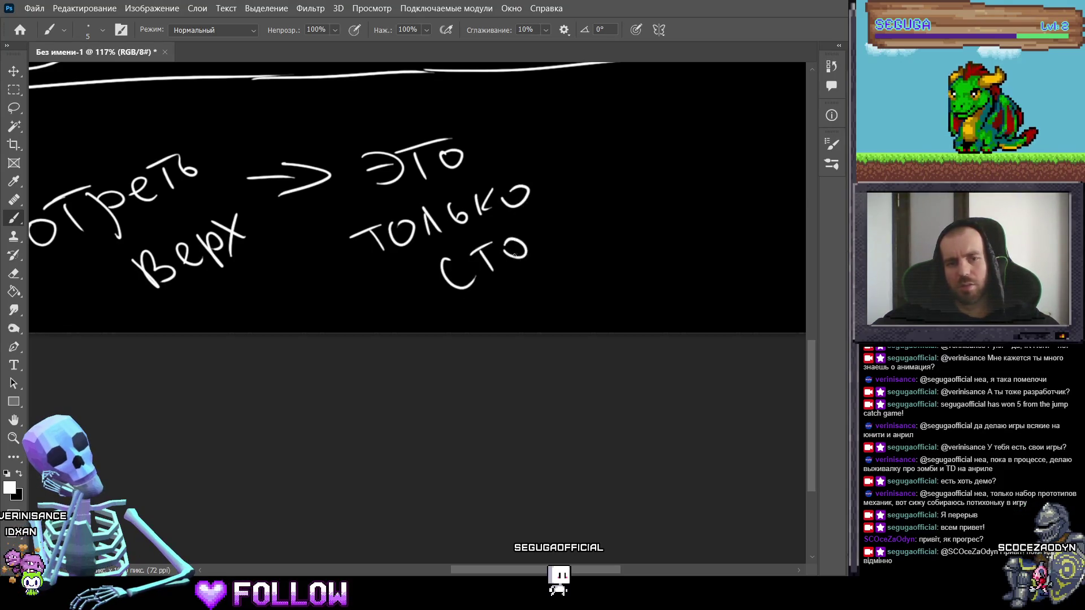
pyautogui.moveTo(570, 217); pyautogui.dragTo(588, 226)
pyautogui.press('z')
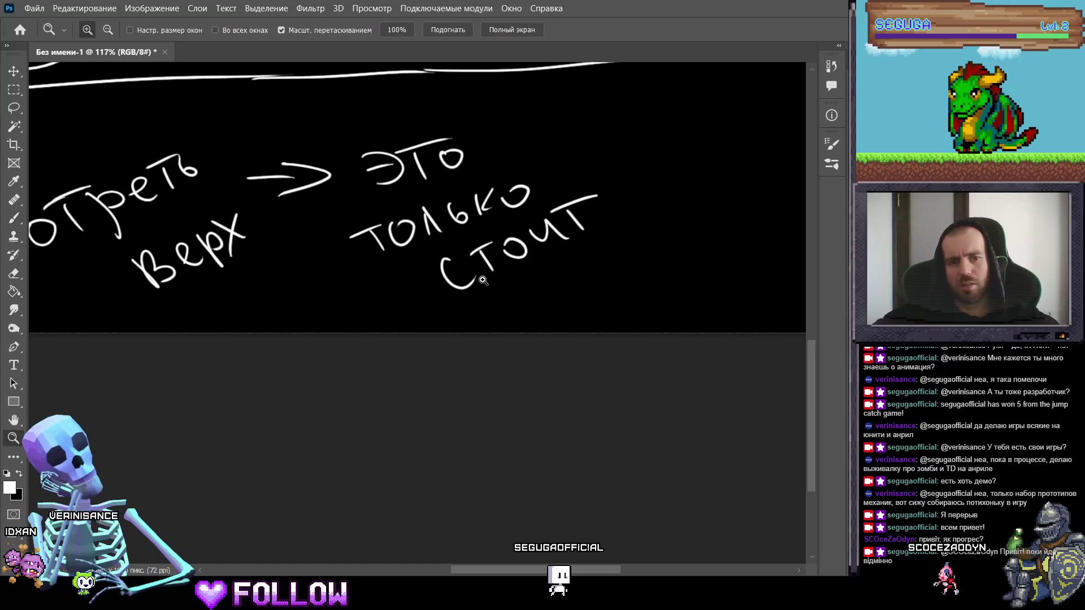
pyautogui.moveTo(430, 218)
pyautogui.mouseDown()
pyautogui.moveTo(362, 218)
pyautogui.moveTo(395, 217)
pyautogui.moveTo(549, 314)
pyautogui.moveTo(520, 359)
pyautogui.mouseUp()
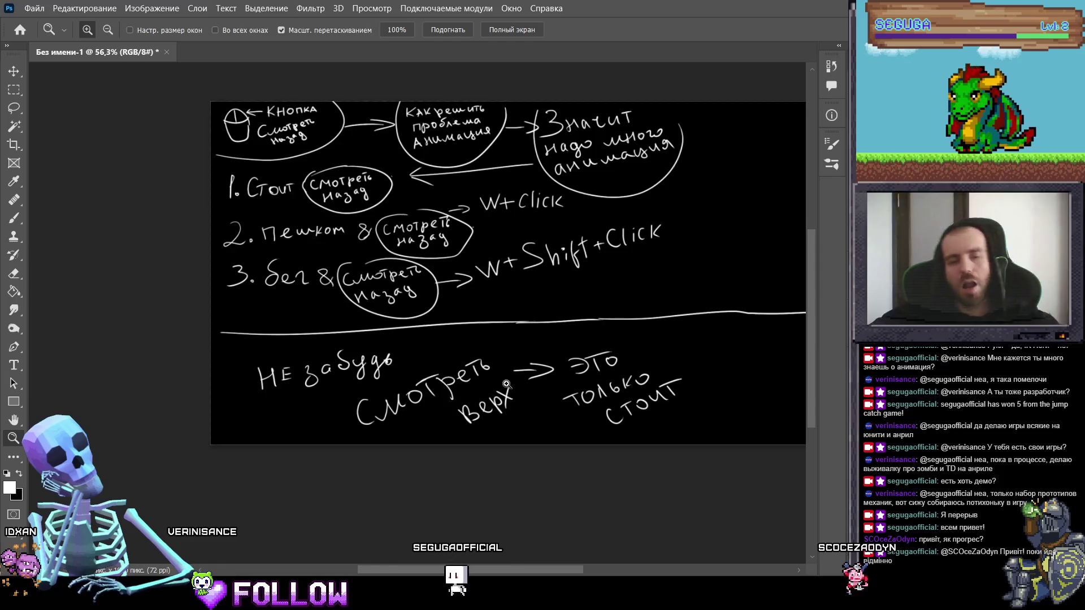
# Step: Zoom in right of 'верх' and brush a long arrow out to the right
pyautogui.moveTo(496, 369); pyautogui.dragTo(434, 349)
pyautogui.press('b')
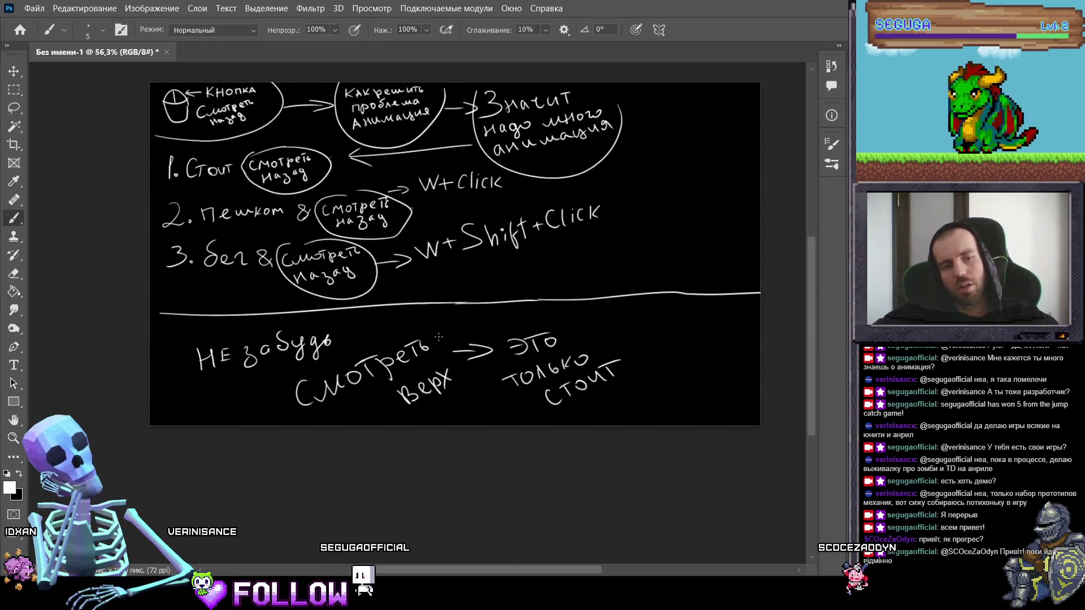
pyautogui.moveTo(596, 342)
pyautogui.mouseDown()
pyautogui.moveTo(514, 303)
pyautogui.moveTo(609, 324)
pyautogui.moveTo(521, 322)
pyautogui.mouseUp()
pyautogui.press('z')
pyautogui.press('b')
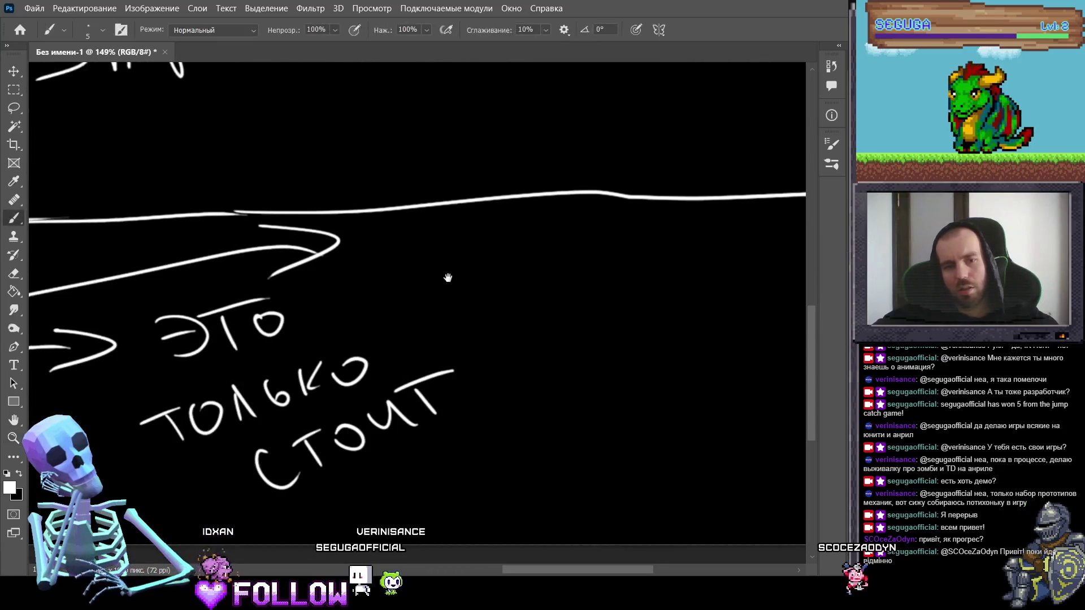
pyautogui.moveTo(376, 229)
pyautogui.mouseDown()
pyautogui.moveTo(376, 259)
pyautogui.moveTo(393, 262)
pyautogui.moveTo(524, 242)
pyautogui.mouseUp()
# Step: Handwrite 'какой будет кнопка "F"?' at the arrow's tip, then zoom out to fit
pyautogui.moveTo(513, 219); pyautogui.dragTo(523, 215)
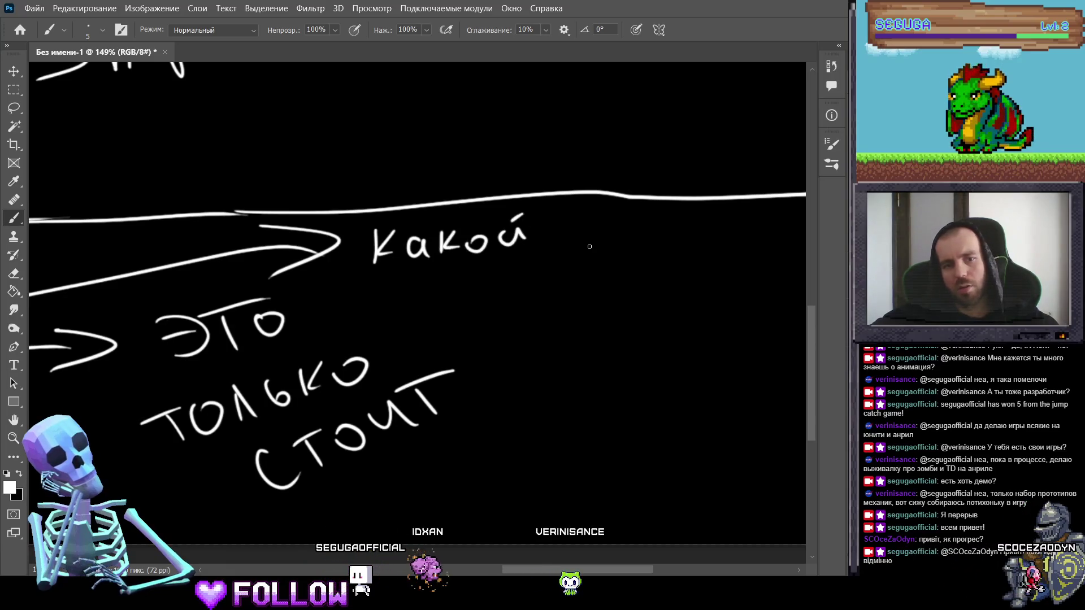
pyautogui.moveTo(606, 243)
pyautogui.mouseDown()
pyautogui.moveTo(619, 253)
pyautogui.moveTo(593, 242)
pyautogui.moveTo(601, 228)
pyautogui.mouseUp()
pyautogui.press('e')
pyautogui.press('b')
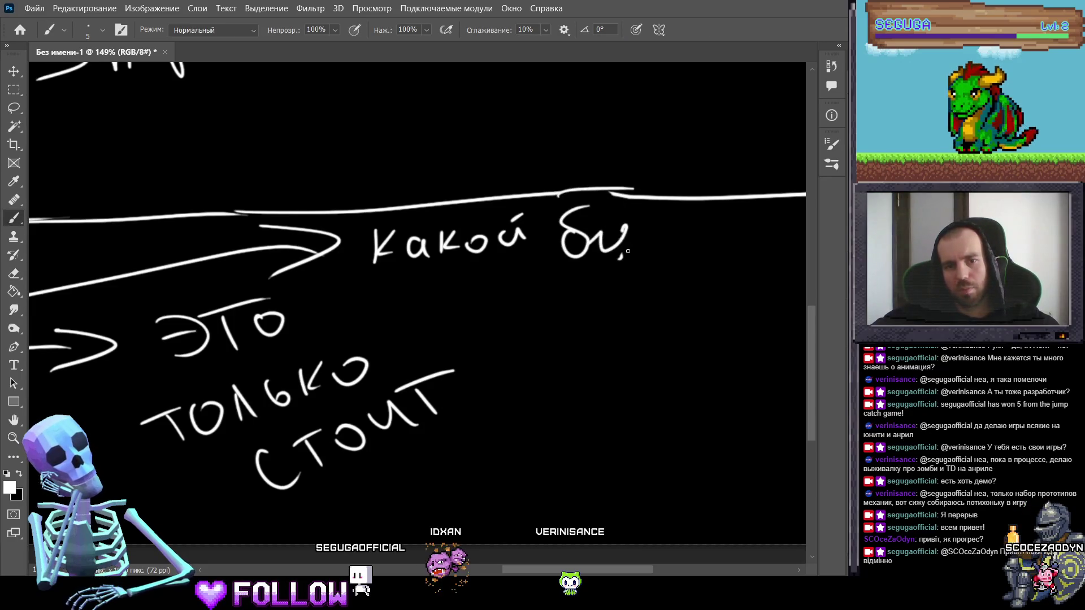
pyautogui.moveTo(628, 251)
pyautogui.mouseDown()
pyautogui.moveTo(650, 262)
pyautogui.moveTo(718, 227)
pyautogui.moveTo(724, 240)
pyautogui.mouseUp()
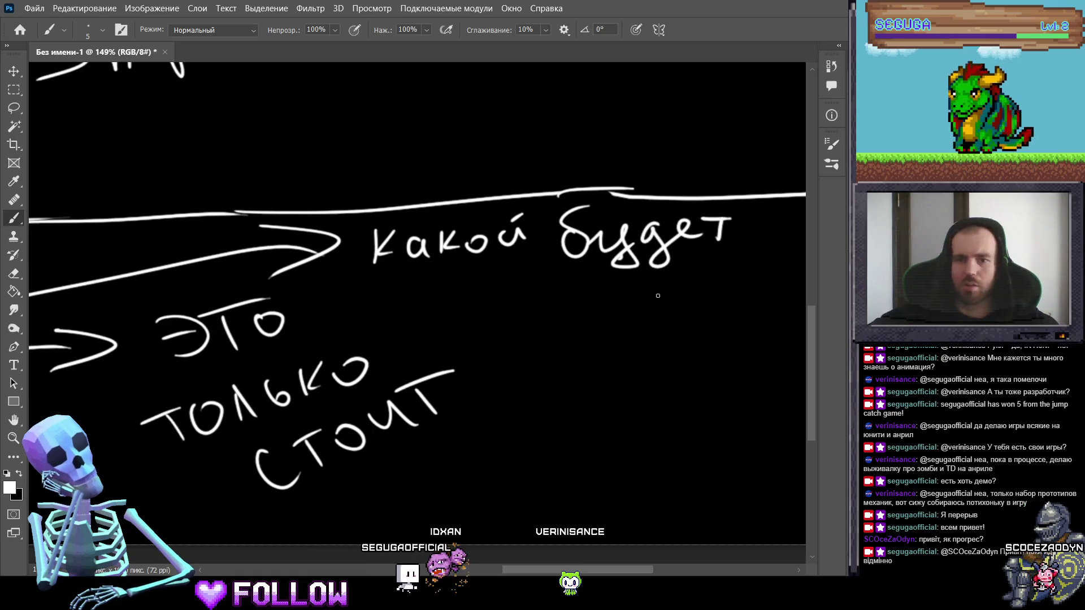
pyautogui.moveTo(502, 288)
pyautogui.mouseDown()
pyautogui.moveTo(500, 321)
pyautogui.moveTo(560, 305)
pyautogui.moveTo(579, 319)
pyautogui.moveTo(606, 296)
pyautogui.moveTo(717, 305)
pyautogui.mouseUp()
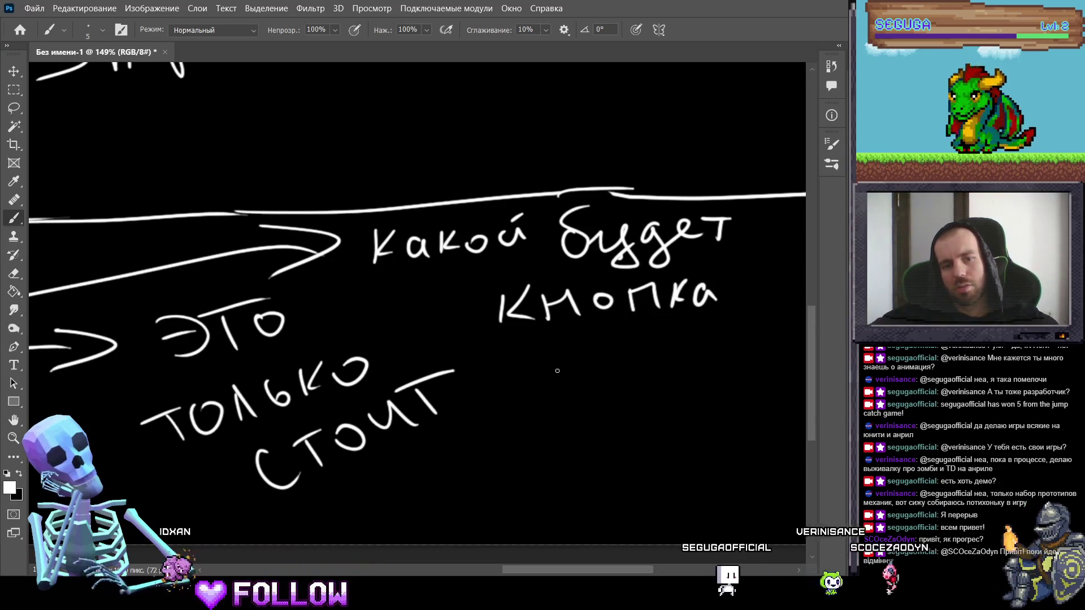
pyautogui.moveTo(551, 360); pyautogui.dragTo(551, 373)
pyautogui.moveTo(564, 357)
pyautogui.mouseDown()
pyautogui.moveTo(588, 408)
pyautogui.moveTo(626, 350)
pyautogui.mouseUp()
pyautogui.moveTo(592, 386); pyautogui.dragTo(619, 382)
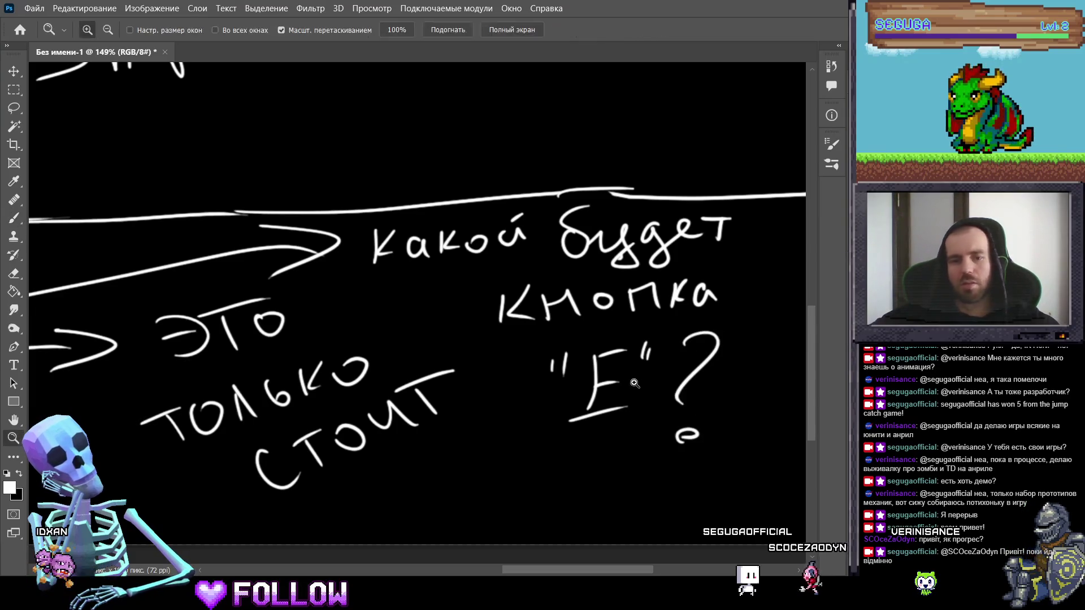
pyautogui.press('z')
pyautogui.moveTo(680, 437)
pyautogui.mouseDown()
pyautogui.moveTo(339, 305)
pyautogui.moveTo(456, 302)
pyautogui.moveTo(489, 322)
pyautogui.moveTo(465, 324)
pyautogui.mouseUp()
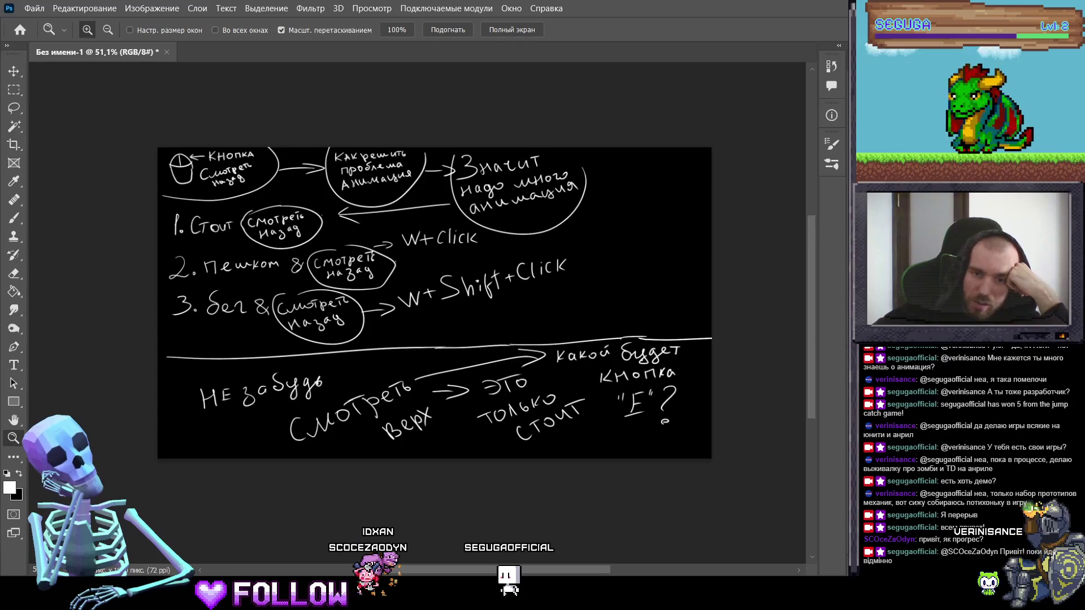
pyautogui.click(605, 526)
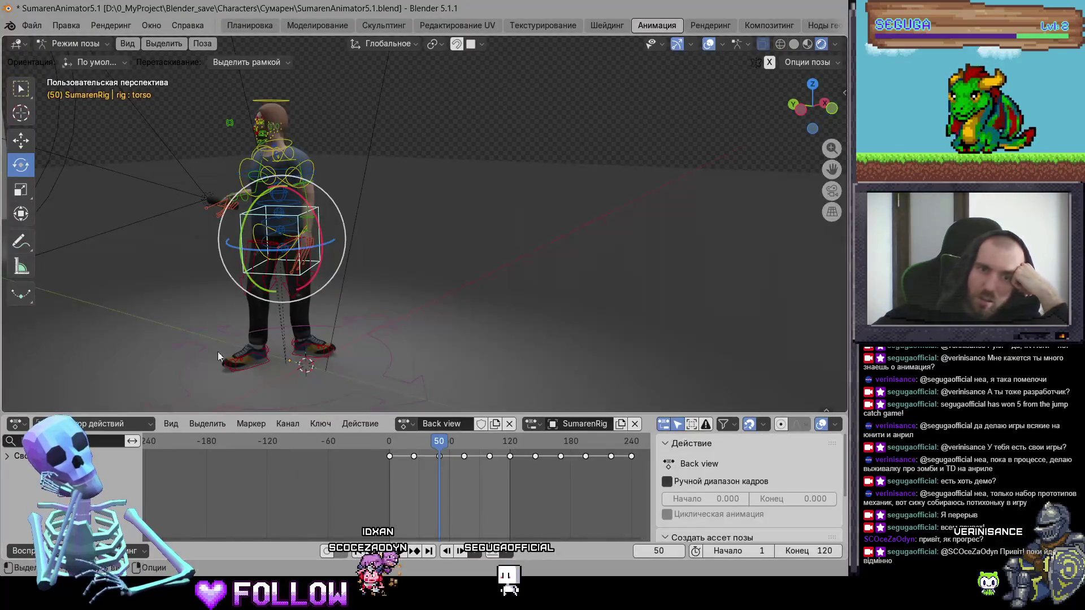
pyautogui.moveTo(428, 442)
pyautogui.mouseDown()
pyautogui.moveTo(438, 442)
pyautogui.moveTo(397, 444)
pyautogui.moveTo(504, 452)
pyautogui.moveTo(404, 453)
pyautogui.moveTo(437, 452)
pyautogui.mouseUp()
pyautogui.moveTo(457, 452)
pyautogui.mouseDown()
pyautogui.moveTo(469, 455)
pyautogui.moveTo(429, 455)
pyautogui.moveTo(441, 455)
pyautogui.mouseUp()
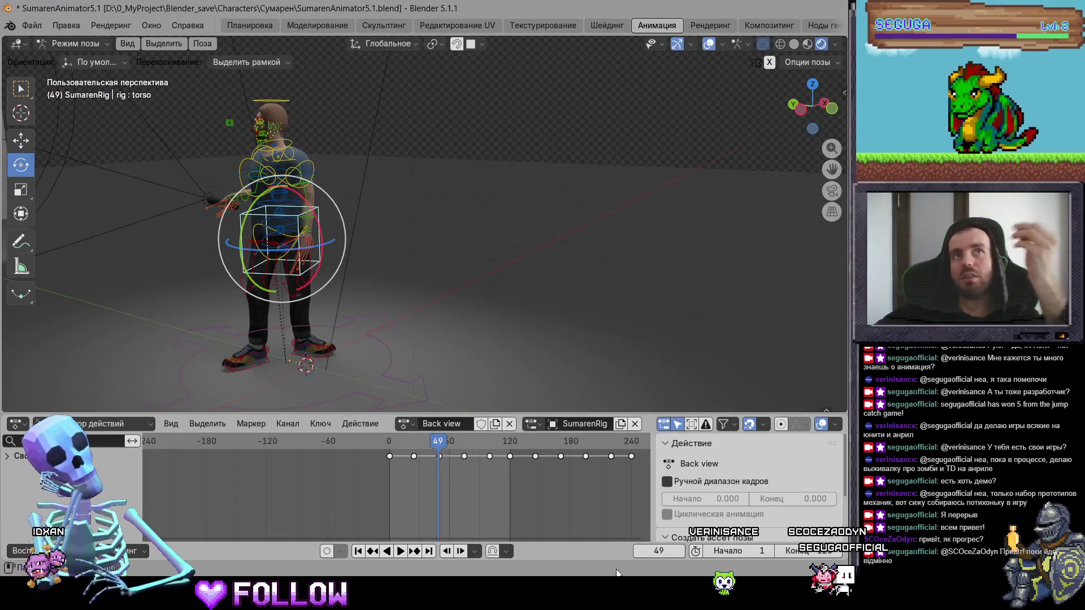
pyautogui.moveTo(605, 596)
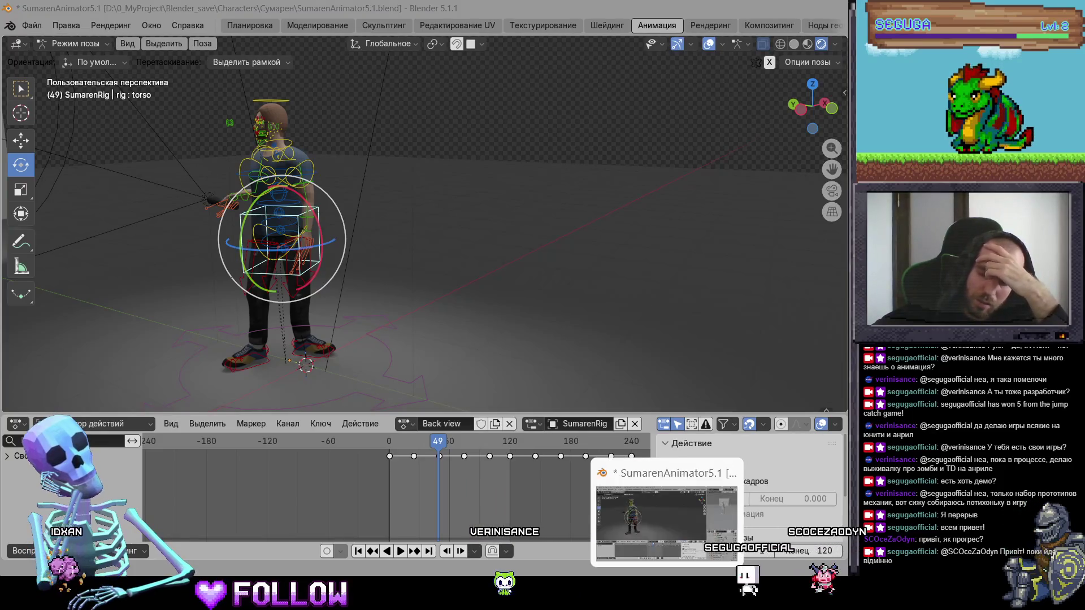
pyautogui.click(735, 598)
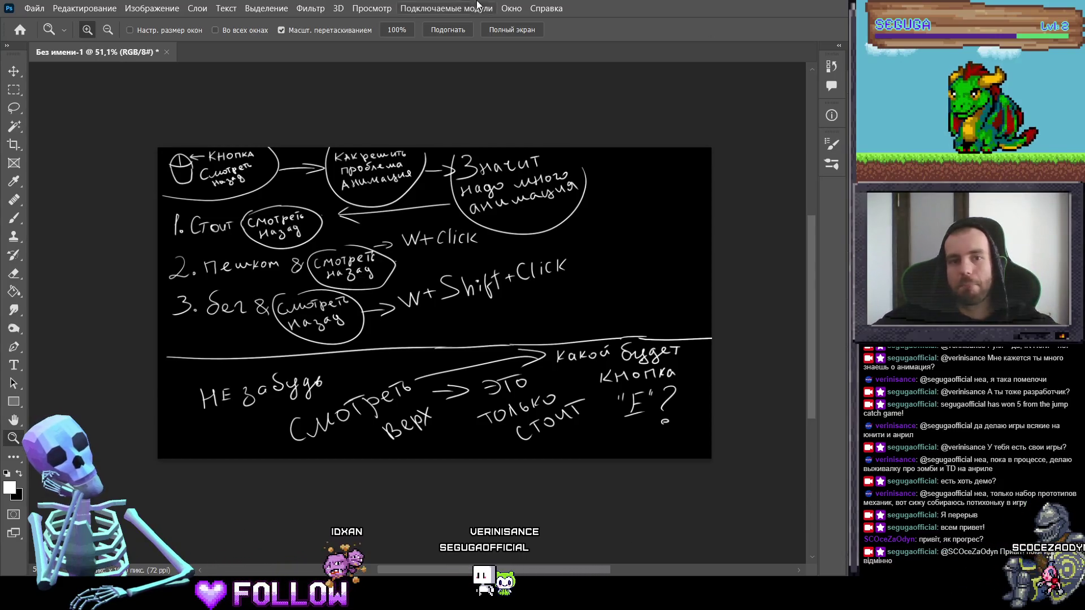
# Step: Show the Layers panel, duplicate the notes layer and squeeze the copy narrower to the right
pyautogui.click(511, 8)
pyautogui.click(547, 403)
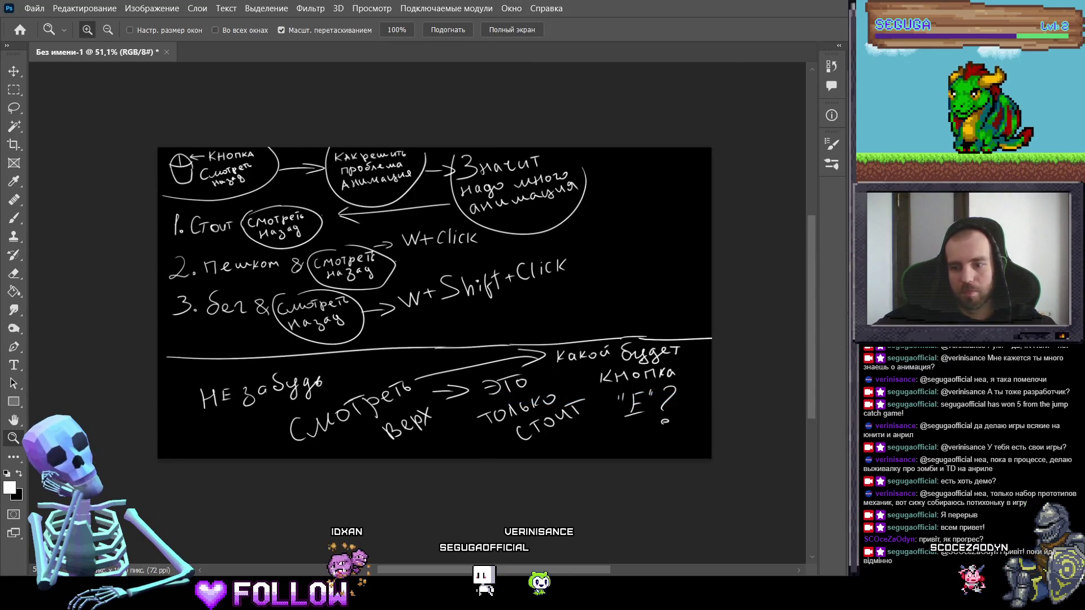
pyautogui.hotkey('ctrl', 'j')
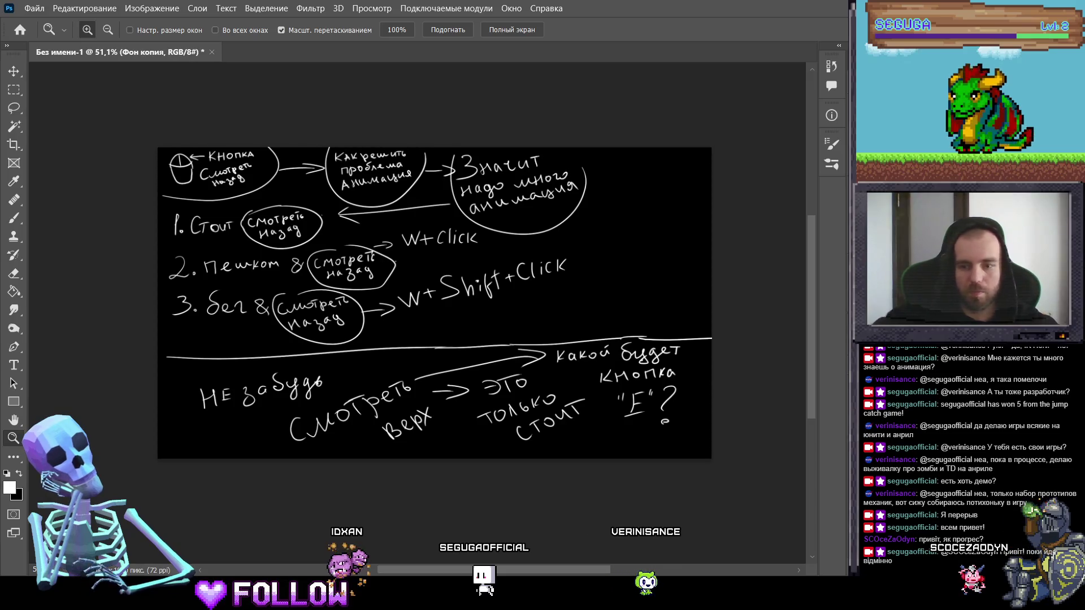
pyautogui.hotkey('ctrl', 't')
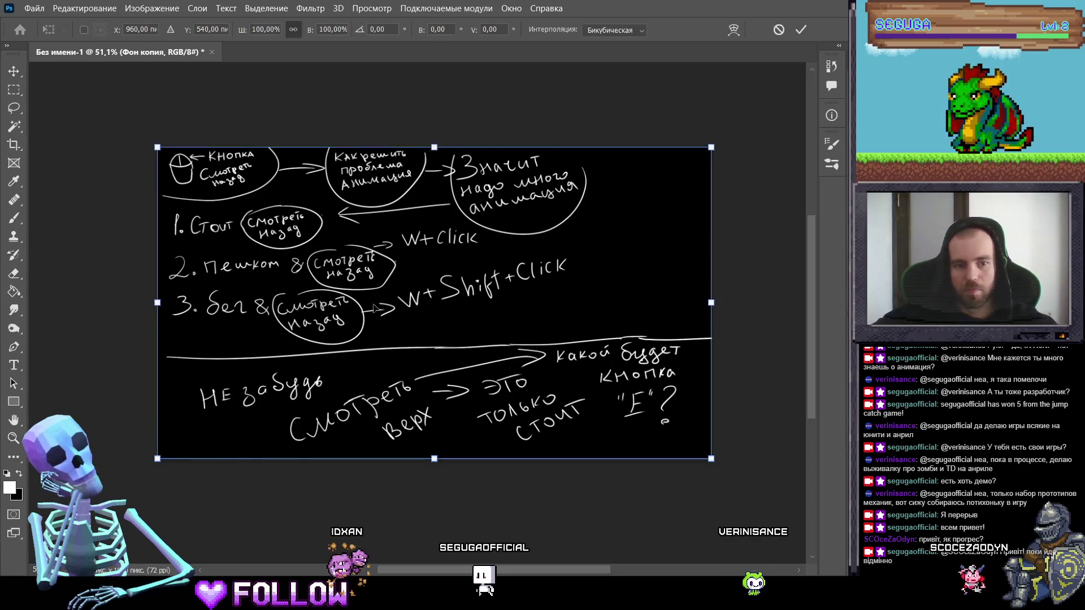
pyautogui.moveTo(159, 304); pyautogui.dragTo(332, 318)
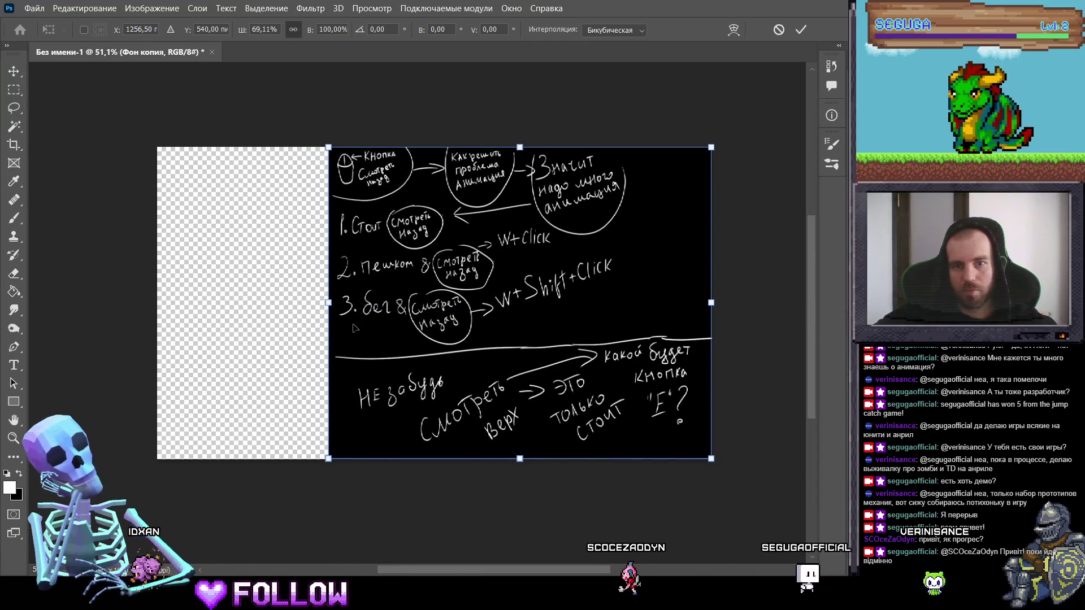
pyautogui.press('Return')
# Step: Fill the transparent left strip with black and add a new empty layer for notes
pyautogui.press('z')
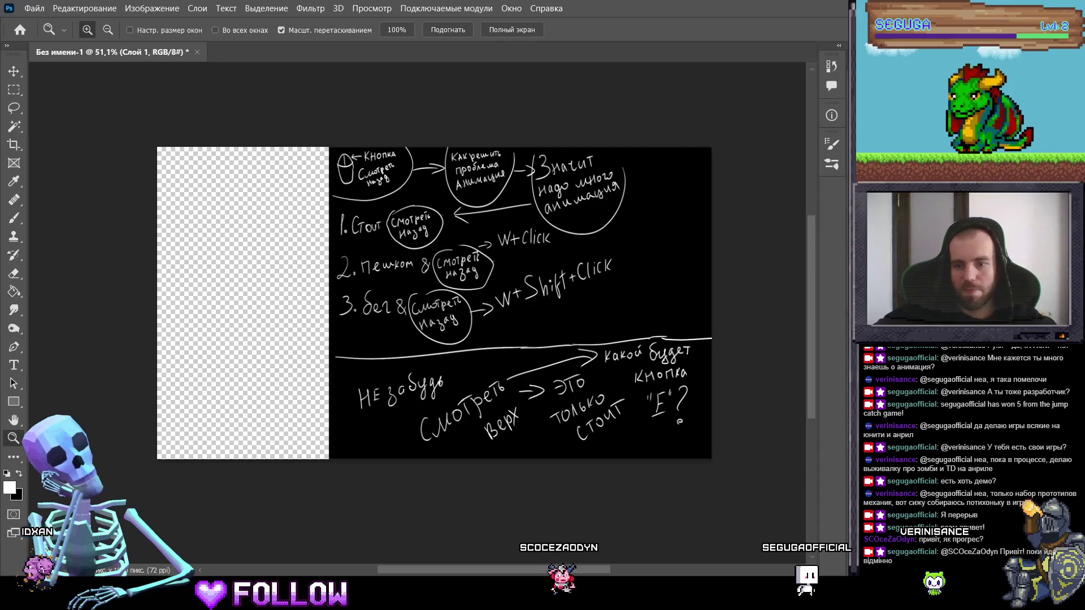
pyautogui.click(21, 297)
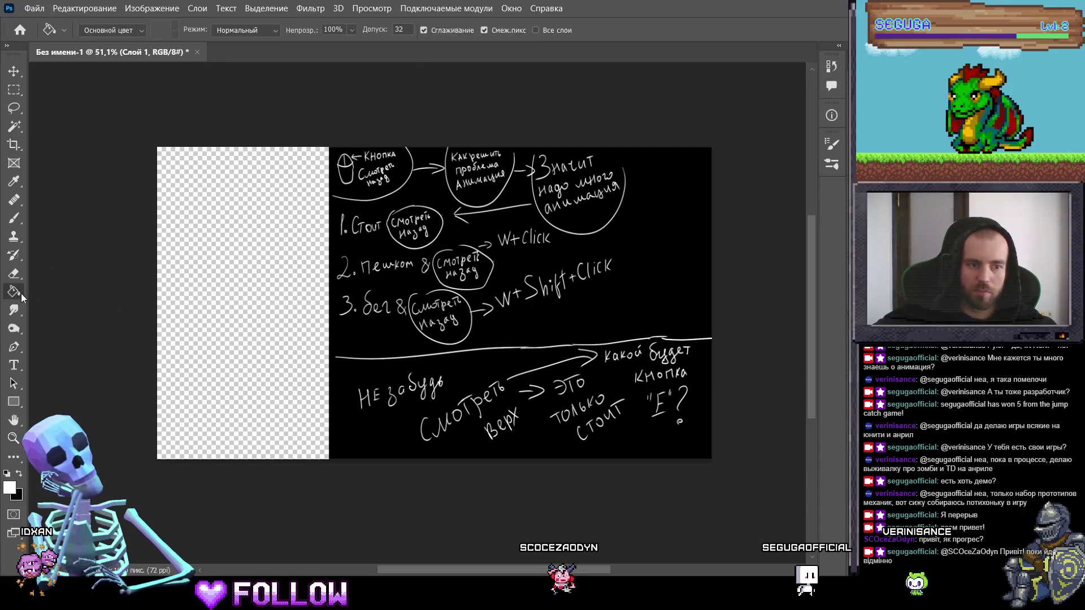
pyautogui.click(181, 359)
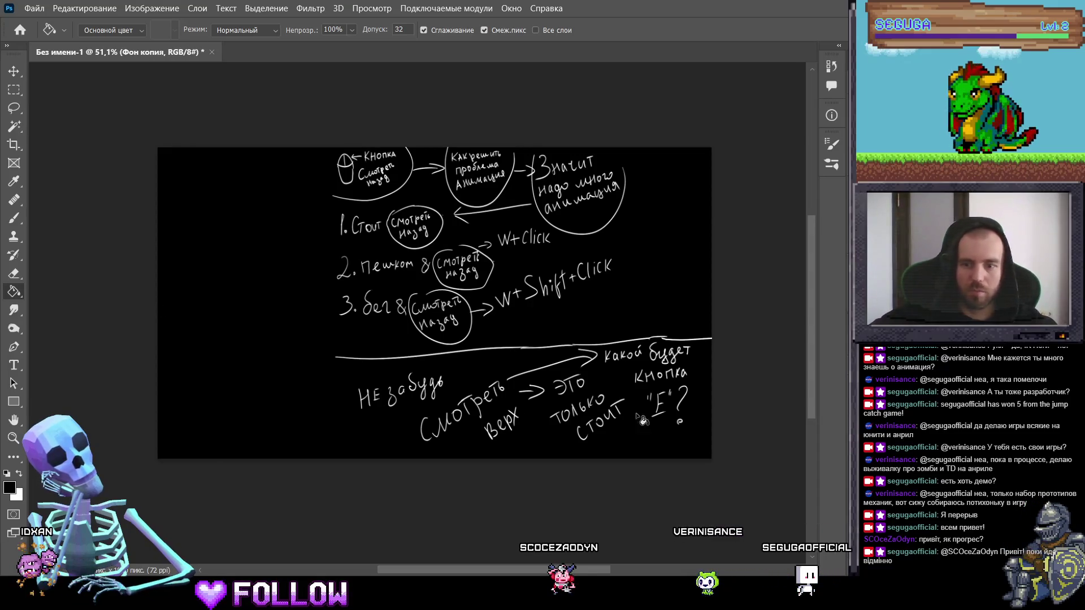
pyautogui.hotkey('ctrl', 'shift', 'alt', 'n')
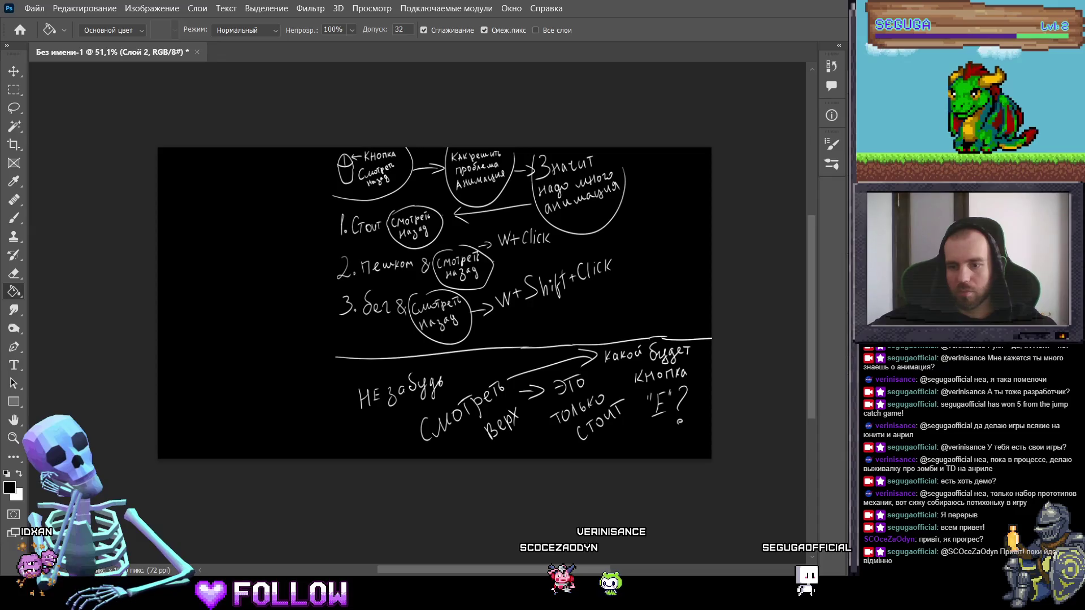
pyautogui.press('z')
pyautogui.moveTo(248, 331)
pyautogui.mouseDown()
pyautogui.moveTo(281, 322)
pyautogui.moveTo(308, 334)
pyautogui.moveTo(288, 329)
pyautogui.moveTo(260, 270)
pyautogui.moveTo(346, 356)
pyautogui.moveTo(402, 368)
pyautogui.moveTo(436, 331)
pyautogui.mouseUp()
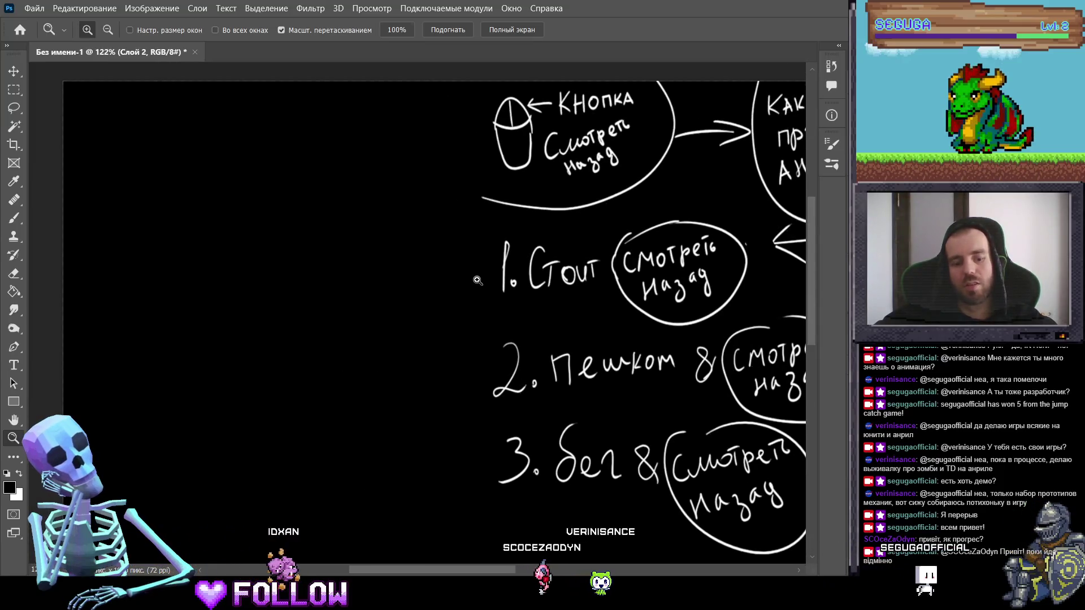
# Step: Switch to a white brush and try a brace left of the list, undoing it
pyautogui.press('b')
pyautogui.press('x')
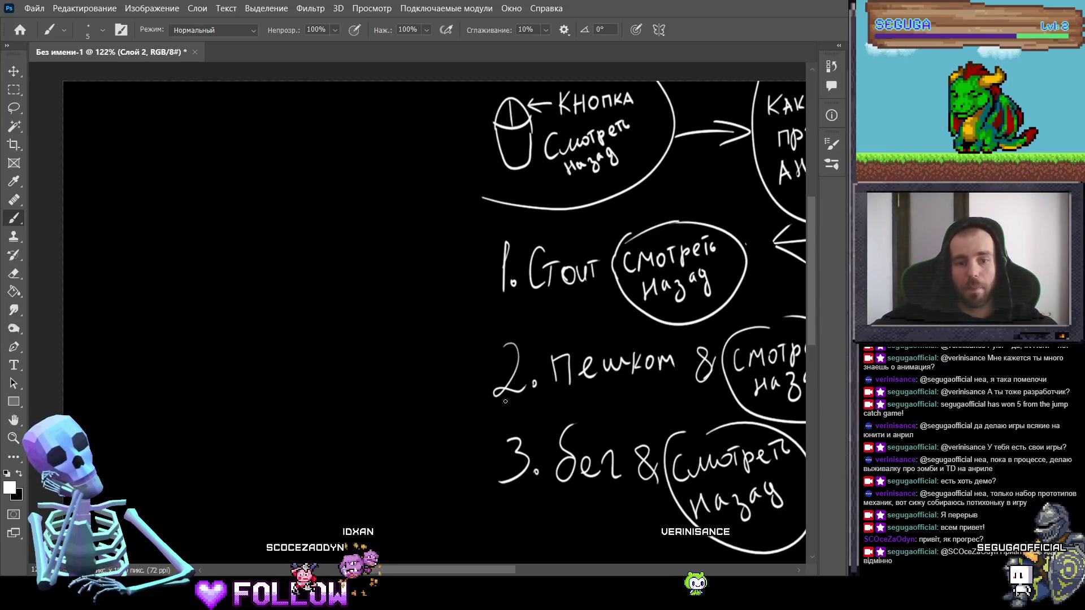
pyautogui.moveTo(457, 279); pyautogui.dragTo(403, 364)
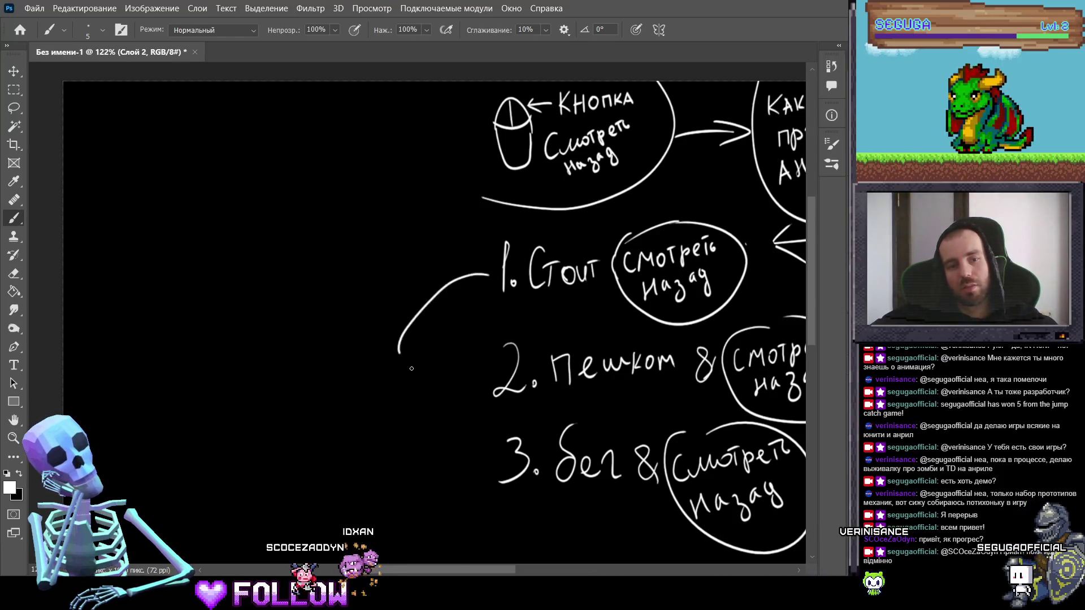
pyautogui.hotkey('ctrl', 'z')
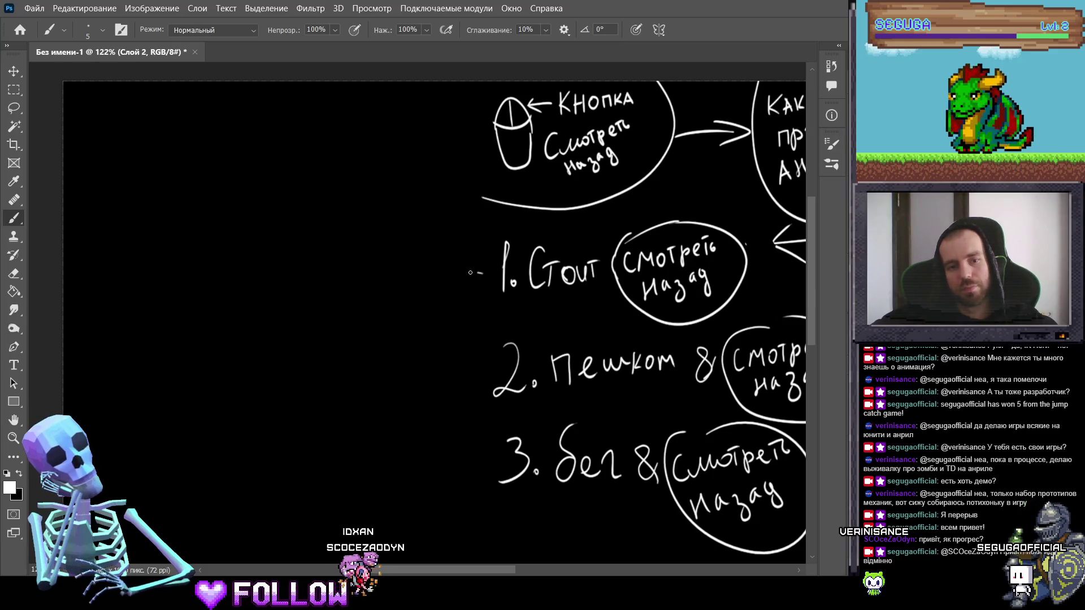
pyautogui.moveTo(411, 391); pyautogui.dragTo(490, 446)
pyautogui.moveTo(393, 346); pyautogui.dragTo(431, 278)
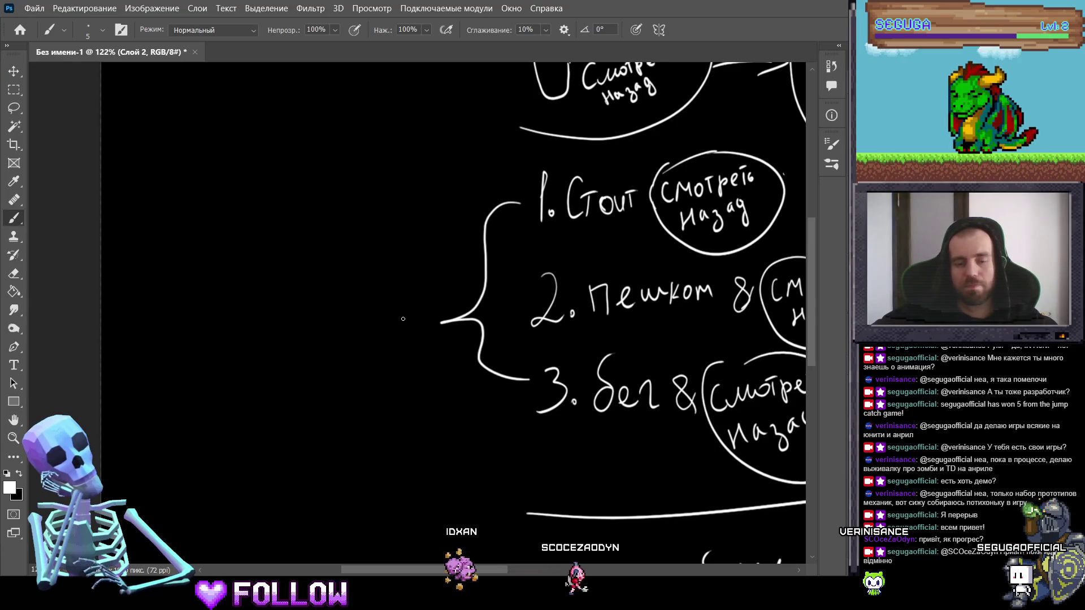
pyautogui.hotkey('ctrl', 'z')
pyautogui.moveTo(356, 274); pyautogui.dragTo(387, 347)
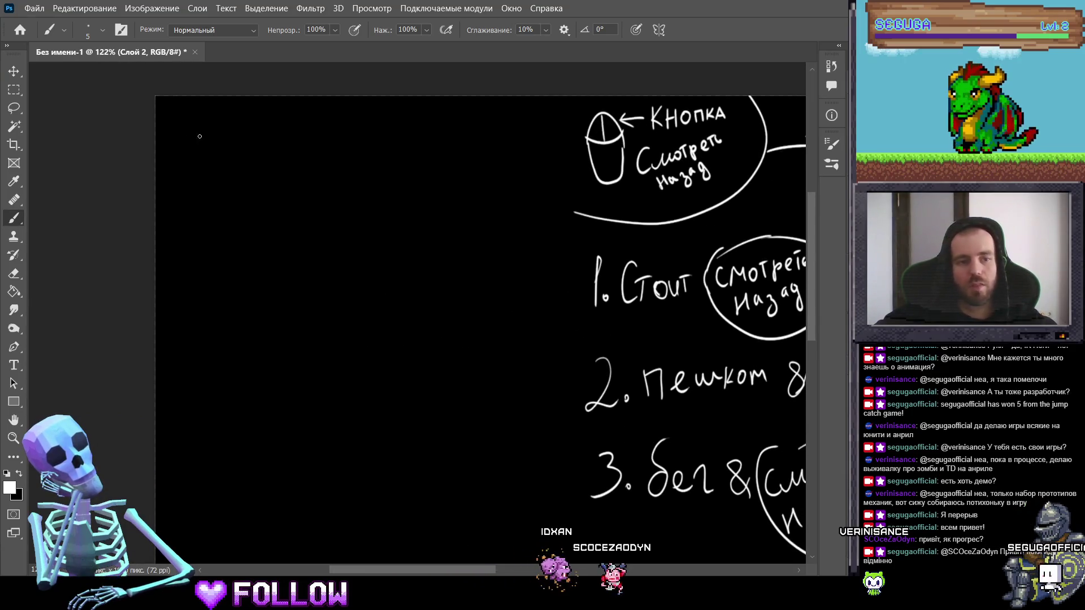
# Step: Handwrite 'Значит' and 'Надо' on the empty area left of the numbered list
pyautogui.moveTo(236, 148)
pyautogui.mouseDown()
pyautogui.moveTo(238, 182)
pyautogui.moveTo(260, 180)
pyautogui.mouseUp()
pyautogui.moveTo(291, 151)
pyautogui.mouseDown()
pyautogui.moveTo(293, 170)
pyautogui.moveTo(338, 170)
pyautogui.mouseUp()
pyautogui.moveTo(361, 146)
pyautogui.mouseDown()
pyautogui.moveTo(356, 165)
pyautogui.moveTo(376, 142)
pyautogui.mouseUp()
pyautogui.moveTo(375, 142); pyautogui.dragTo(377, 164)
pyautogui.moveTo(400, 135)
pyautogui.mouseDown()
pyautogui.moveTo(403, 161)
pyautogui.moveTo(421, 128)
pyautogui.mouseUp()
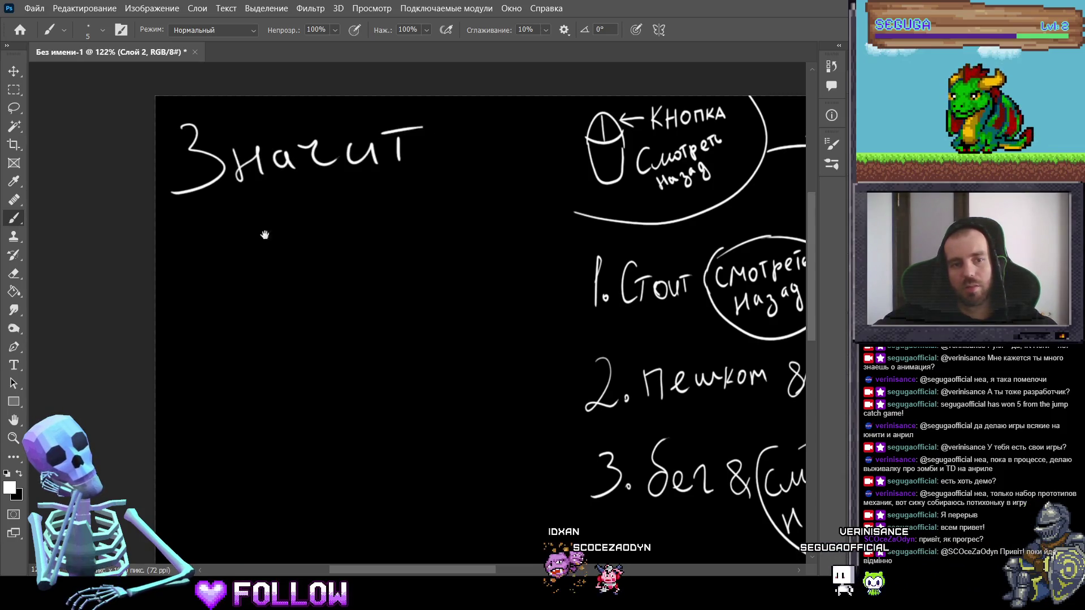
pyautogui.moveTo(211, 250); pyautogui.dragTo(230, 246)
pyautogui.moveTo(230, 231)
pyautogui.mouseDown()
pyautogui.moveTo(227, 267)
pyautogui.moveTo(266, 262)
pyautogui.mouseUp()
pyautogui.moveTo(291, 232)
pyautogui.mouseDown()
pyautogui.moveTo(280, 253)
pyautogui.moveTo(308, 266)
pyautogui.moveTo(342, 223)
pyautogui.mouseUp()
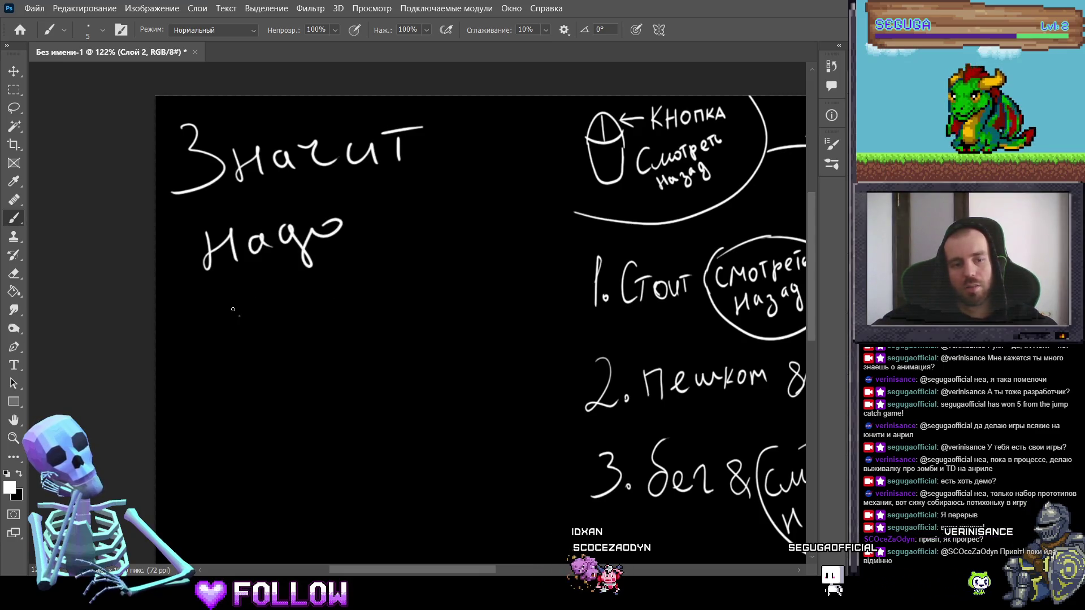
# Step: Handwrite 'сделать' beneath 'Надо', redrawing the botched first letters
pyautogui.moveTo(233, 309); pyautogui.dragTo(251, 350)
pyautogui.moveTo(259, 336)
pyautogui.mouseDown()
pyautogui.moveTo(273, 317)
pyautogui.moveTo(382, 282)
pyautogui.mouseUp()
pyautogui.hotkey('ctrl', 'z')
pyautogui.hotkey('ctrl', 'z')
pyautogui.hotkey('ctrl', 'z')
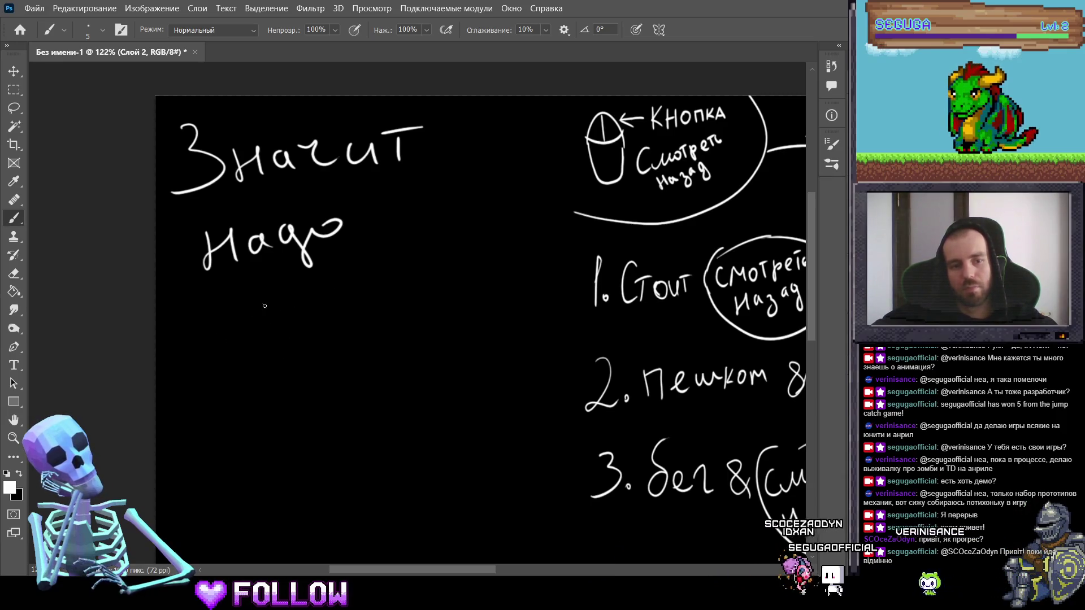
pyautogui.moveTo(250, 289)
pyautogui.mouseDown()
pyautogui.moveTo(225, 317)
pyautogui.moveTo(258, 338)
pyautogui.mouseUp()
pyautogui.moveTo(275, 304)
pyautogui.mouseDown()
pyautogui.moveTo(263, 310)
pyautogui.moveTo(288, 346)
pyautogui.moveTo(340, 285)
pyautogui.mouseUp()
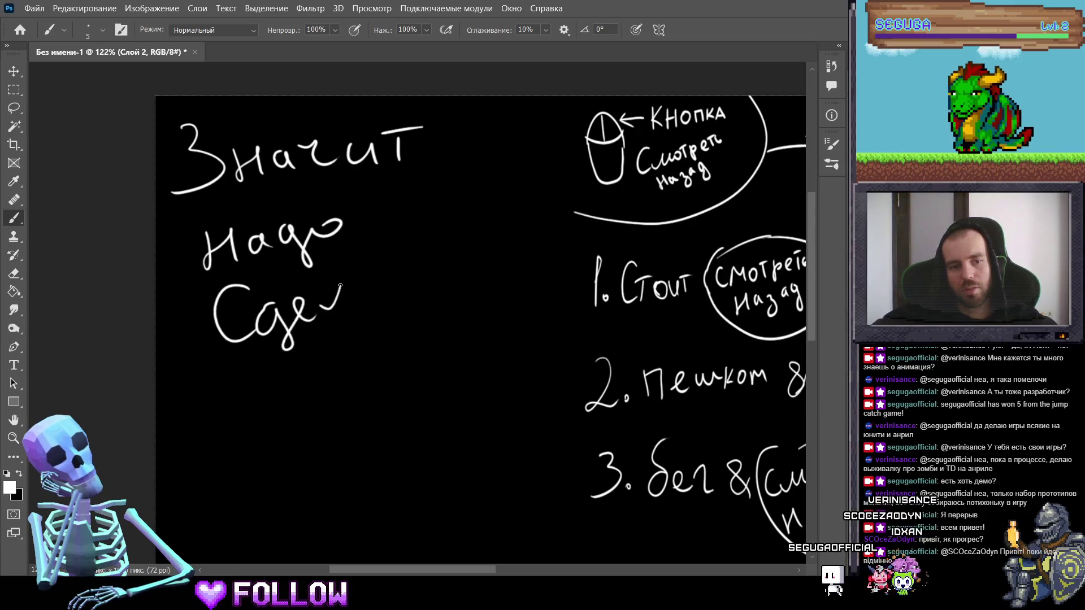
pyautogui.scroll(-3, 422, 276)
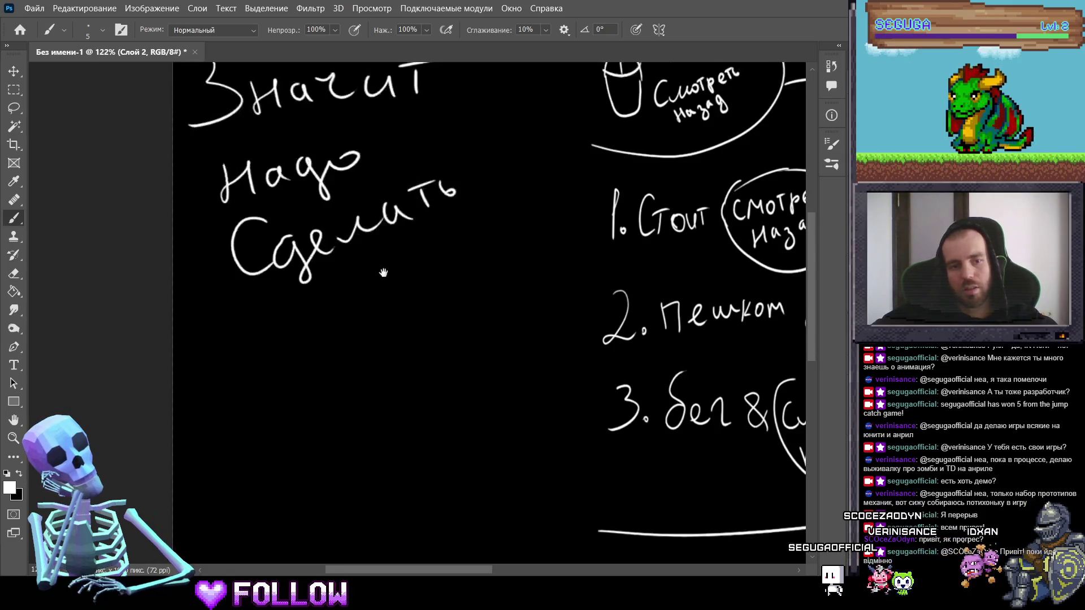
pyautogui.hscroll(-1, 311, 294)
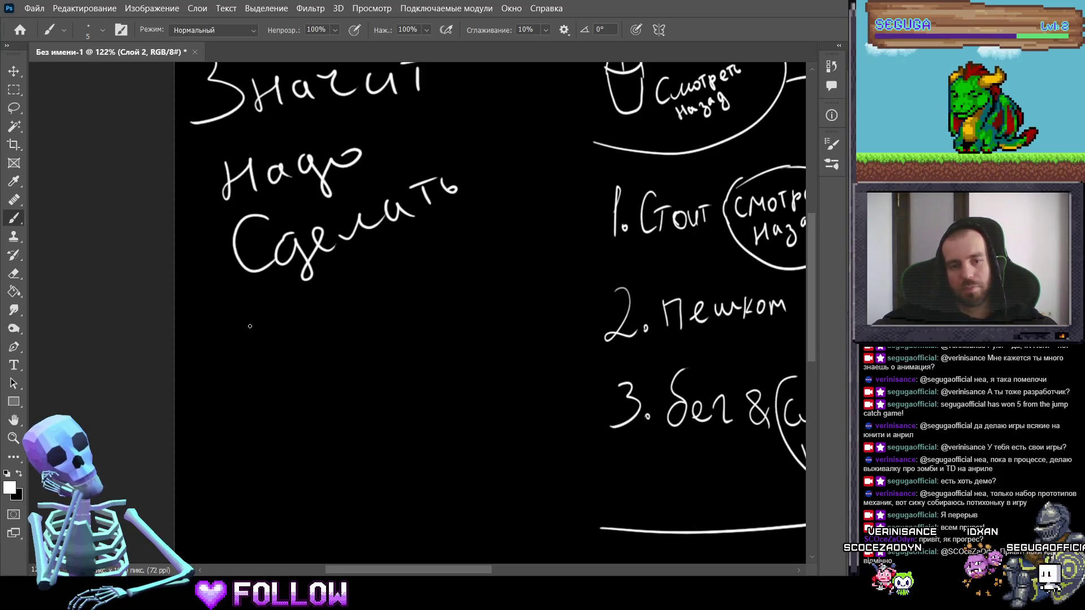
pyautogui.scroll(-1, 271, 311)
pyautogui.hscroll(2, 283, 299)
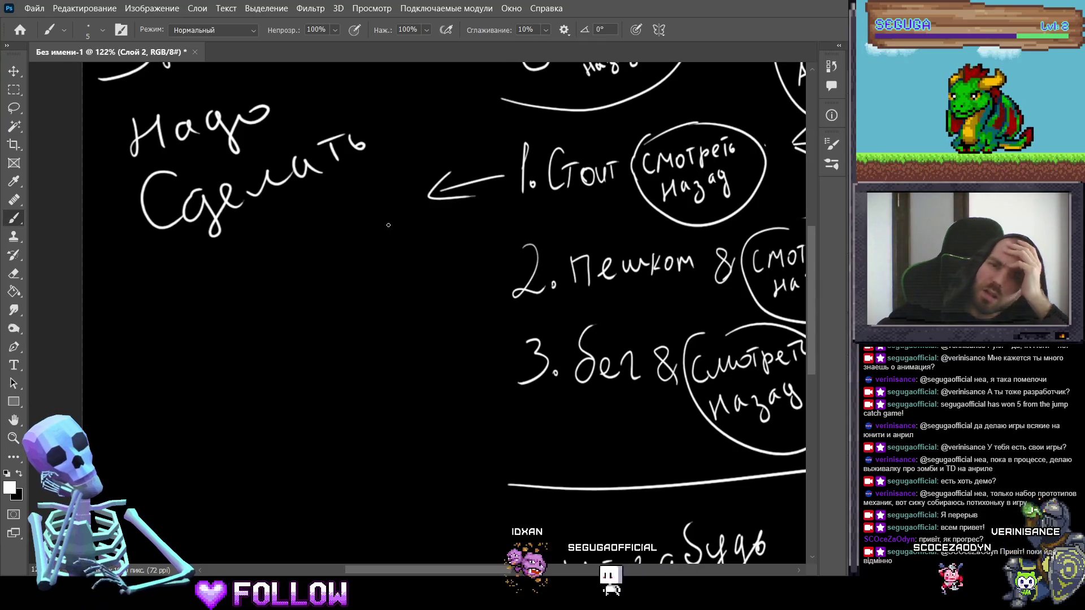
# Step: Erase the 'Значит надо сделать' note and the arrow beside '1. Стоит'
pyautogui.press('e')
pyautogui.moveTo(238, 288); pyautogui.dragTo(277, 396)
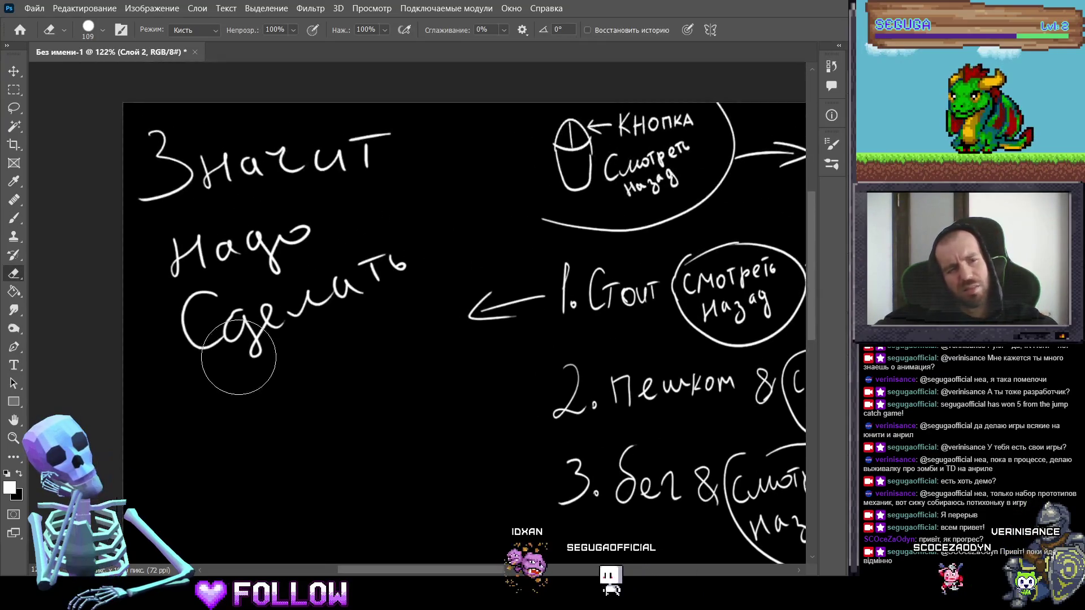
pyautogui.moveTo(230, 363)
pyautogui.mouseDown()
pyautogui.moveTo(175, 218)
pyautogui.moveTo(122, 165)
pyautogui.moveTo(235, 365)
pyautogui.moveTo(274, 159)
pyautogui.moveTo(327, 322)
pyautogui.moveTo(294, 159)
pyautogui.mouseUp()
pyautogui.moveTo(295, 311); pyautogui.dragTo(509, 303)
# Step: Start a new white handwritten note on the left, then switch to Blender
pyautogui.press('b')
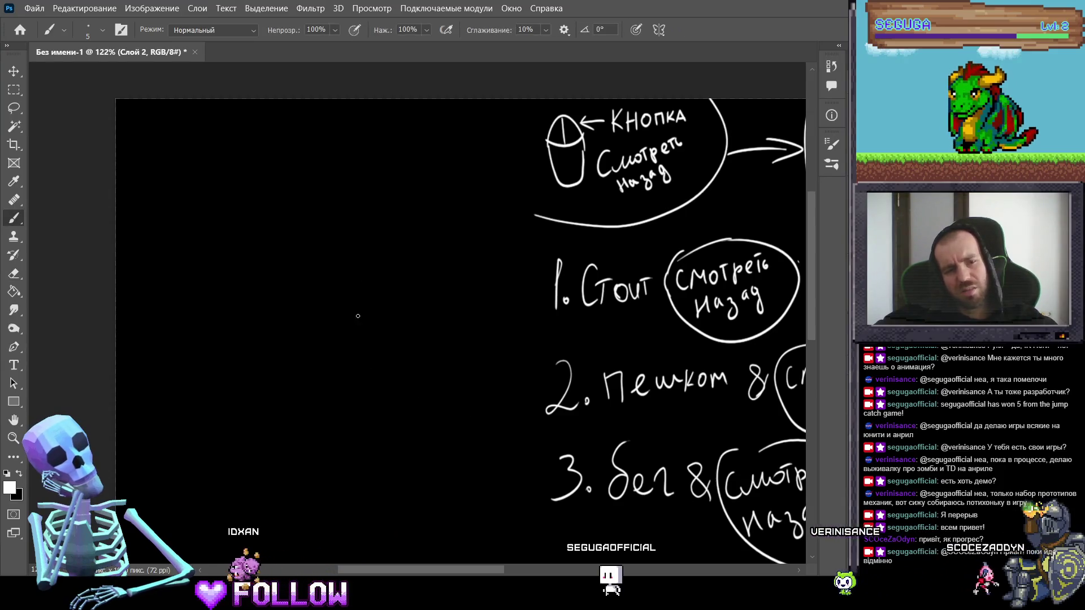
pyautogui.moveTo(298, 277)
pyautogui.mouseDown()
pyautogui.moveTo(317, 319)
pyautogui.moveTo(340, 298)
pyautogui.mouseUp()
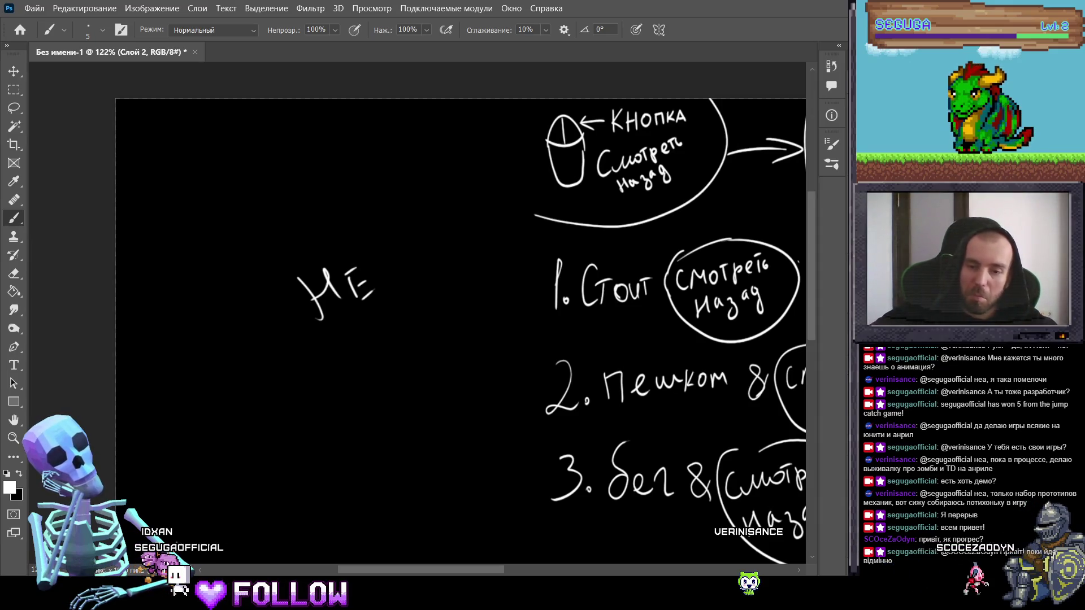
pyautogui.hotkey('alt', 'Tab')
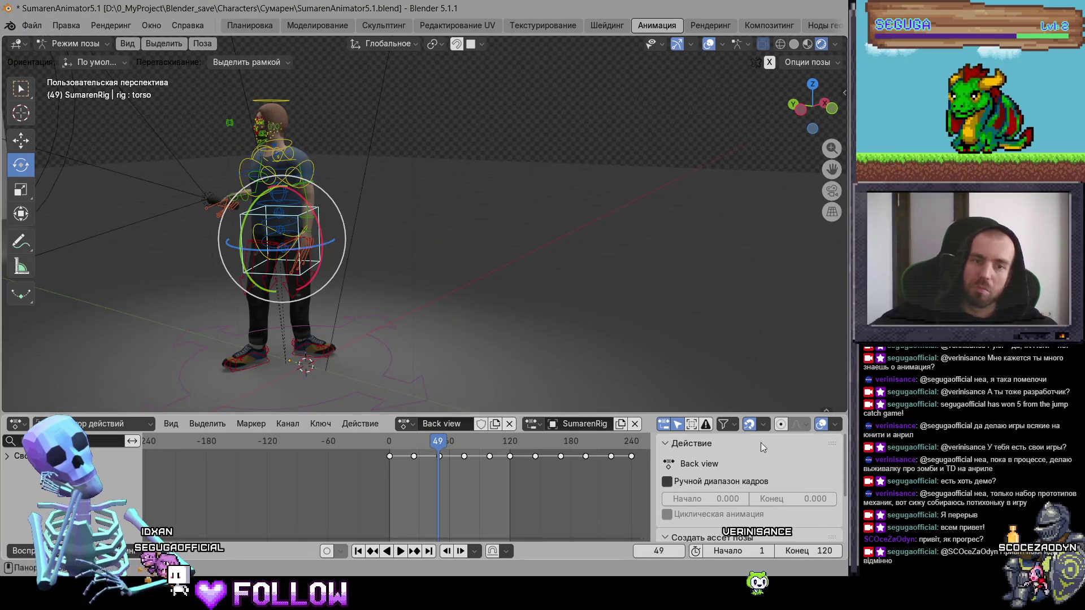
# Step: Orbit around the rig and scrub through the Back view animation
pyautogui.moveTo(370, 291)
pyautogui.mouseDown()
pyautogui.moveTo(358, 300)
pyautogui.moveTo(643, 317)
pyautogui.moveTo(379, 332)
pyautogui.moveTo(398, 295)
pyautogui.moveTo(499, 386)
pyautogui.mouseUp()
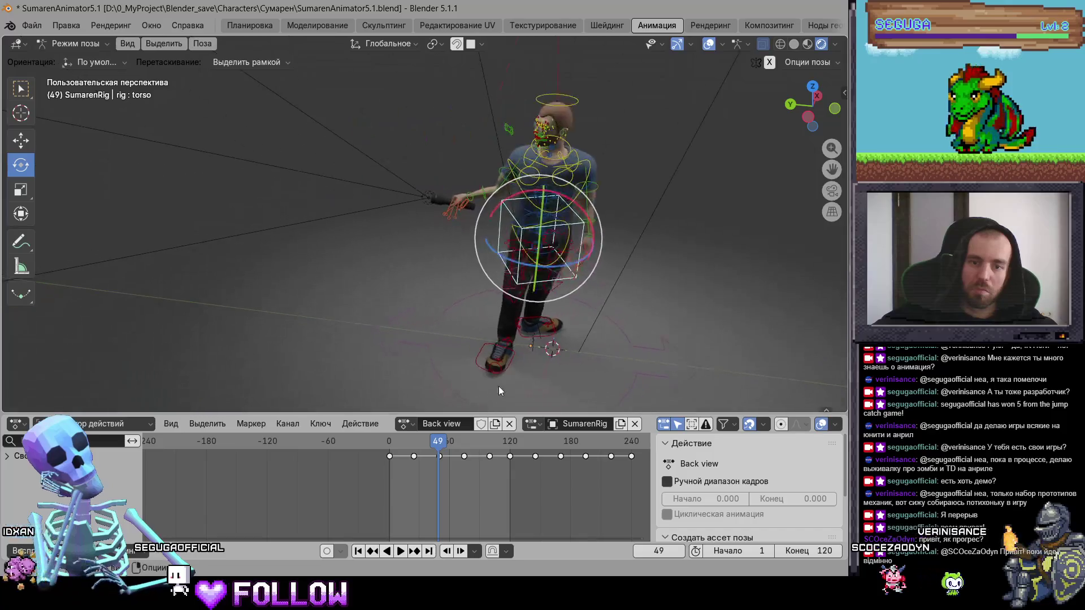
pyautogui.moveTo(434, 443)
pyautogui.mouseDown()
pyautogui.moveTo(414, 447)
pyautogui.moveTo(441, 448)
pyautogui.mouseUp()
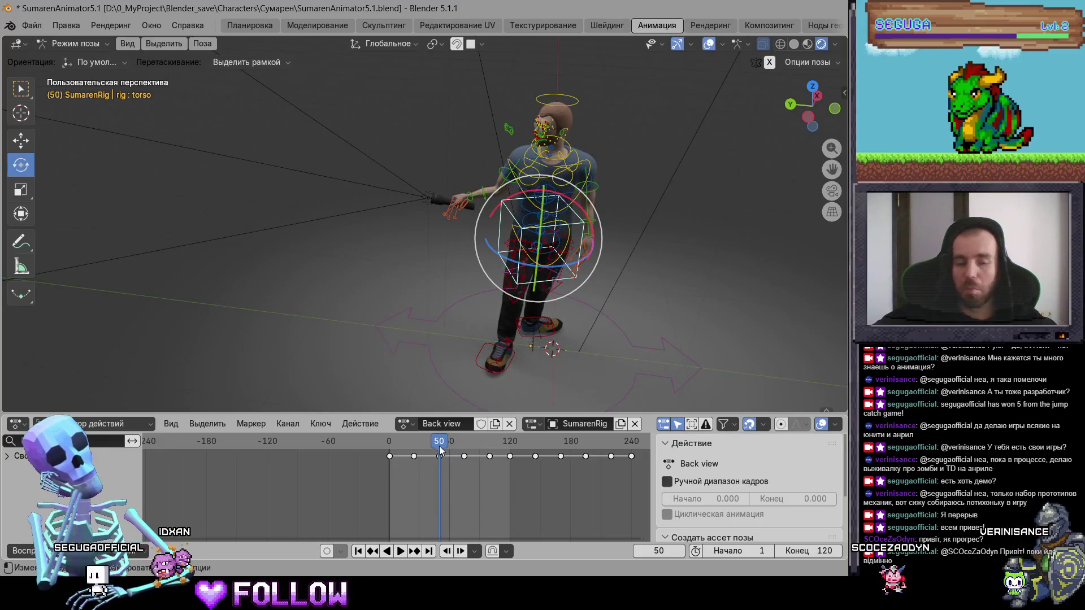
pyautogui.scroll(-5, 508, 367)
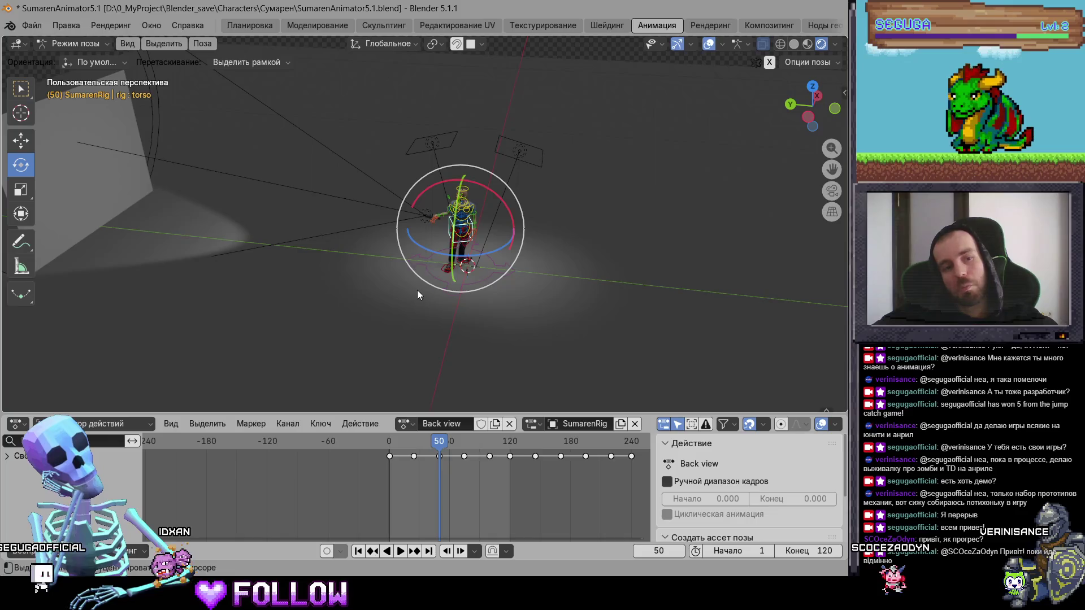
pyautogui.moveTo(417, 295)
pyautogui.mouseDown()
pyautogui.moveTo(364, 303)
pyautogui.moveTo(395, 307)
pyautogui.mouseUp()
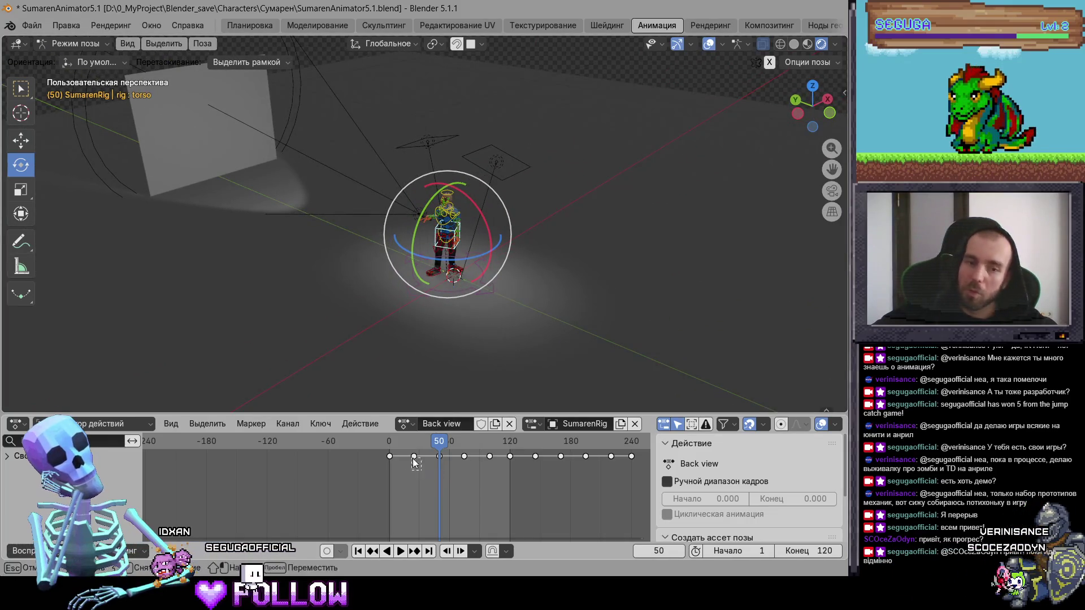
# Step: Select all bones, delete the keyframes before frame 50, and frame the rig
pyautogui.press('a')
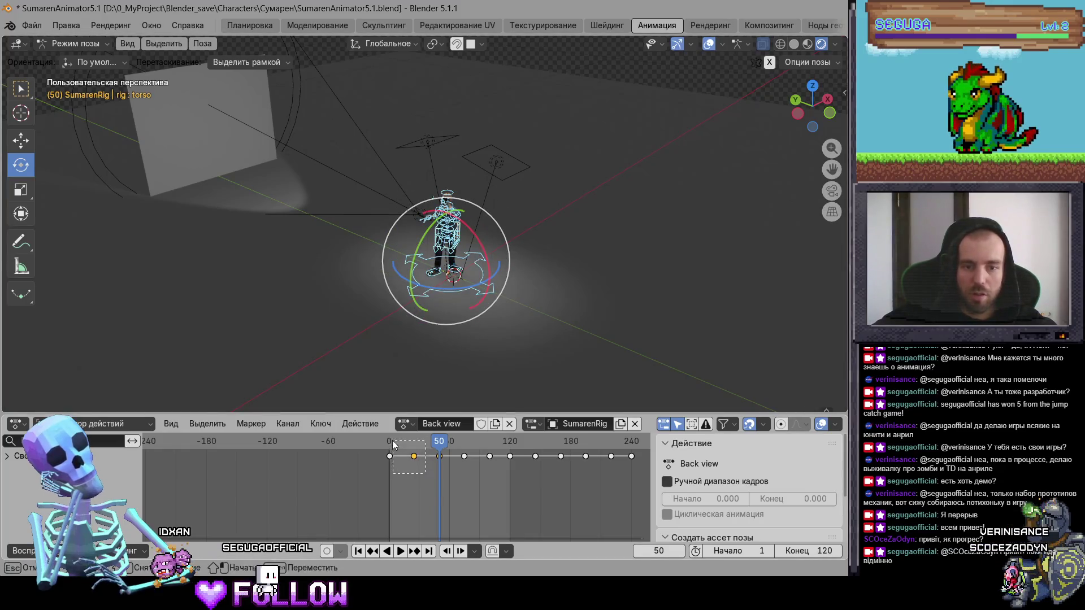
pyautogui.rightClick(385, 529)
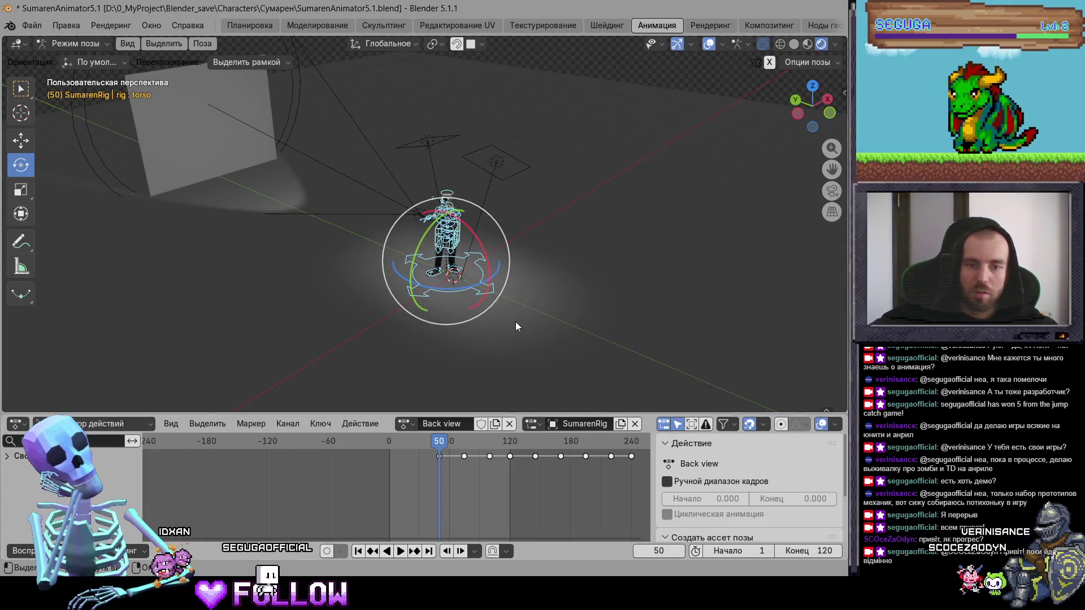
pyautogui.press('KP_Decimal')
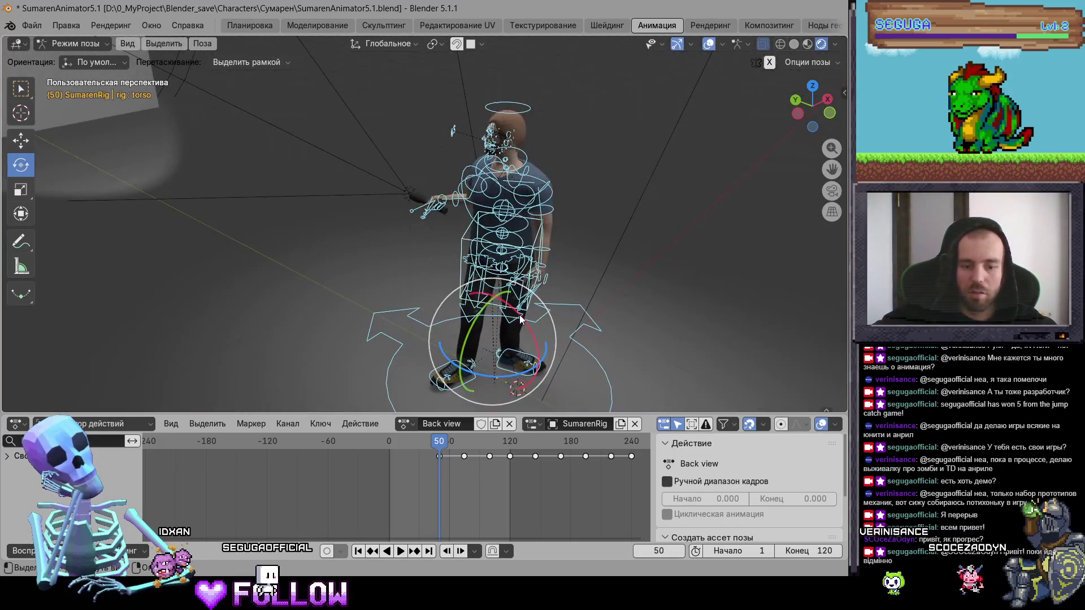